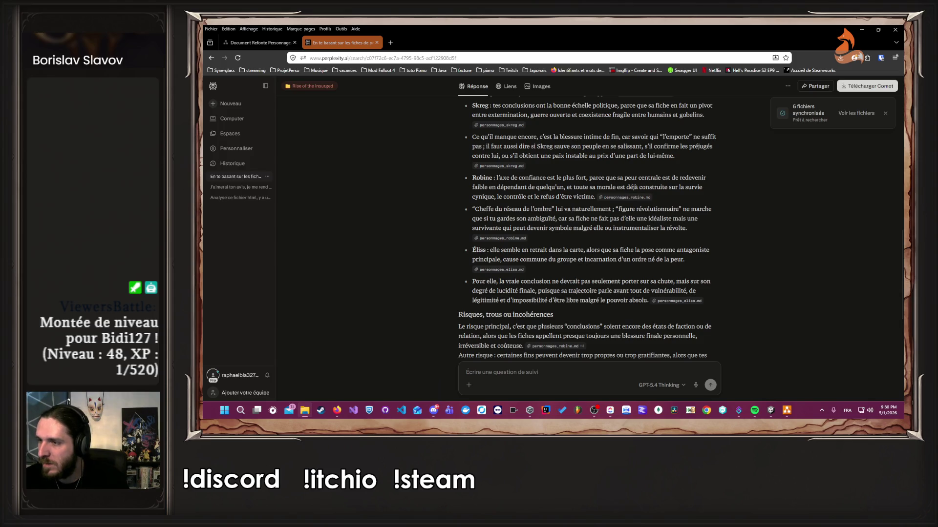
Attach Untitled Diagram.drawio.jpg and send a follow-up asking about this protagonist-focused version of the endings.
mouse_move(674, 317)
left_mouse_down()
mouse_move(609, 347)
mouse_move(588, 377)
left_mouse_up()
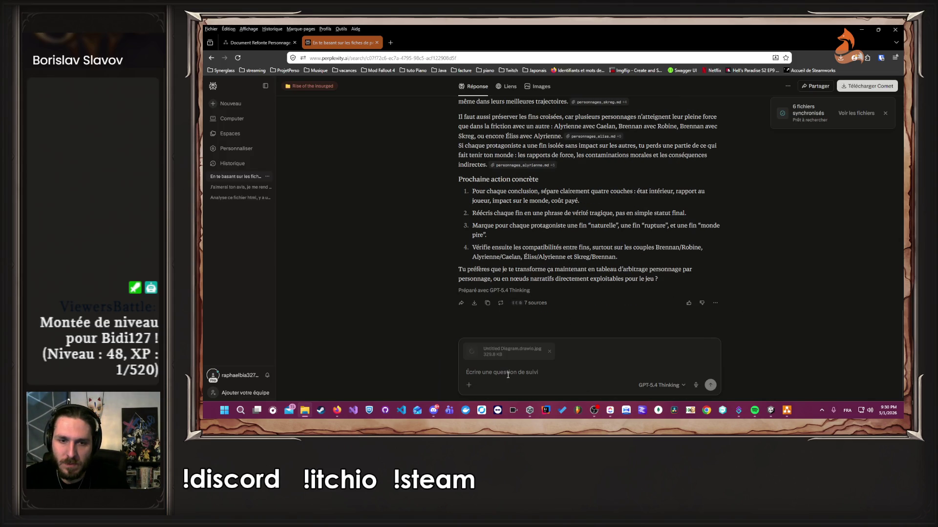
type("Ici, on se concentre sur les ")
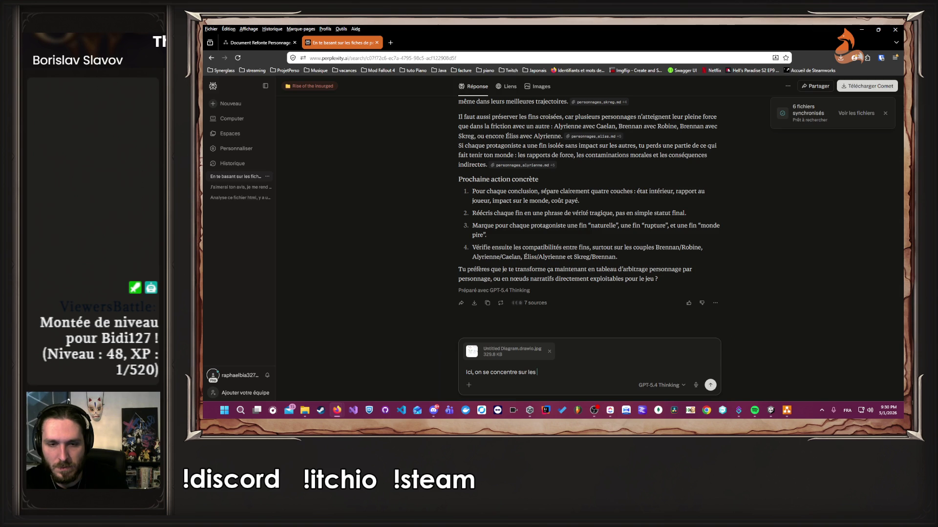
type("conclusi")
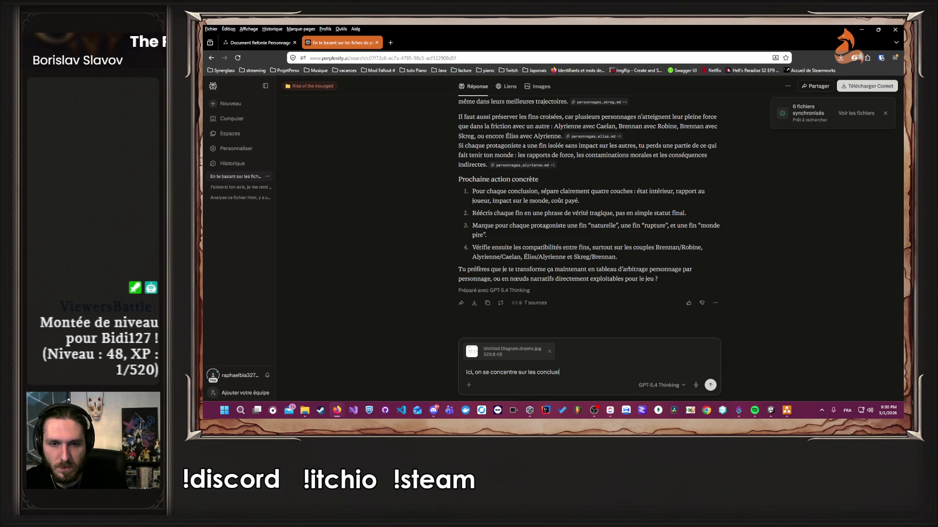
type("ons des protagonistes et non de l'")
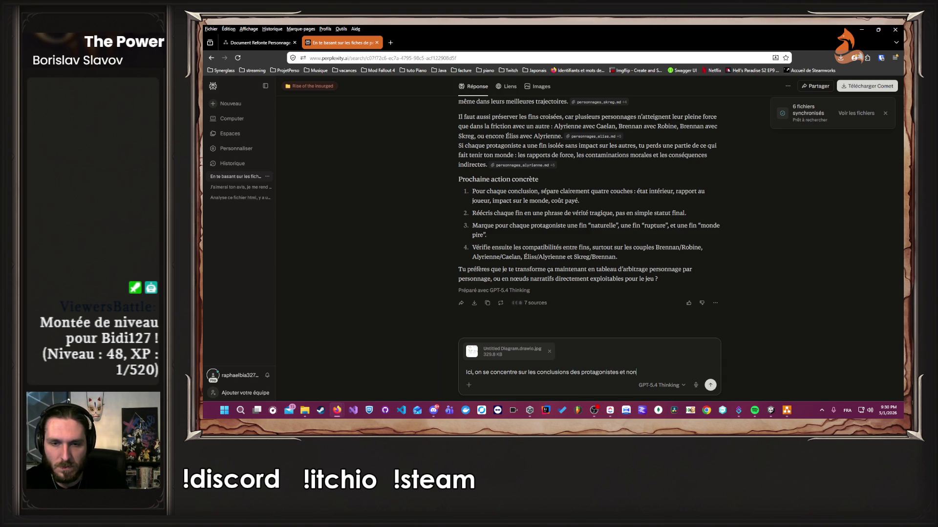
type("ant")
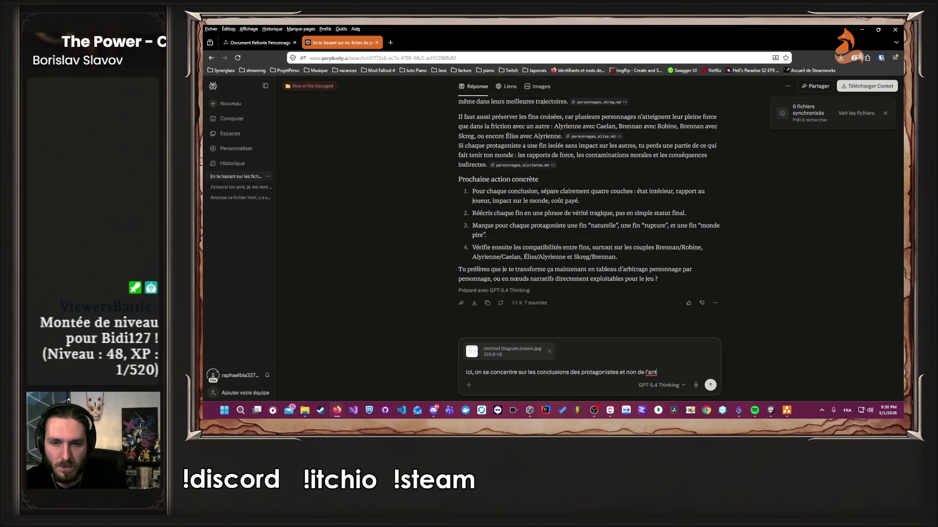
type("agonistes don")
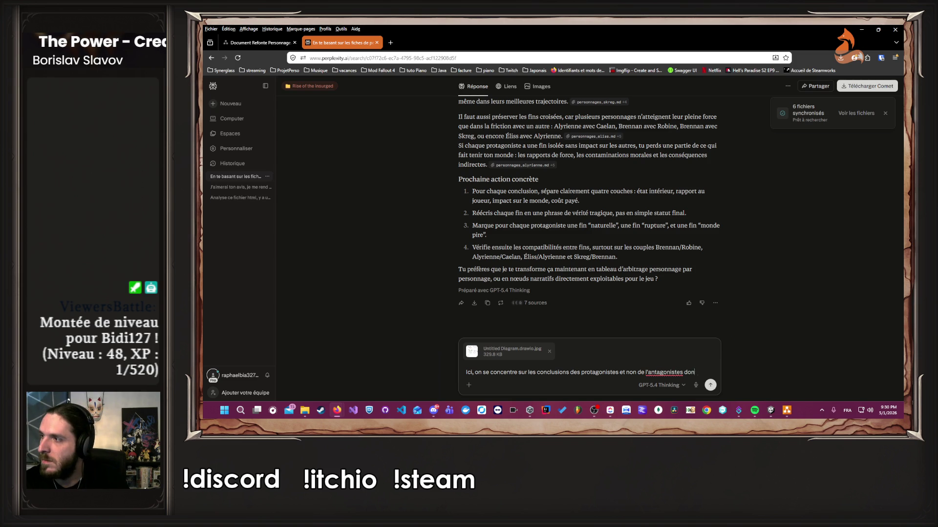
type("c c'est normal, on ")
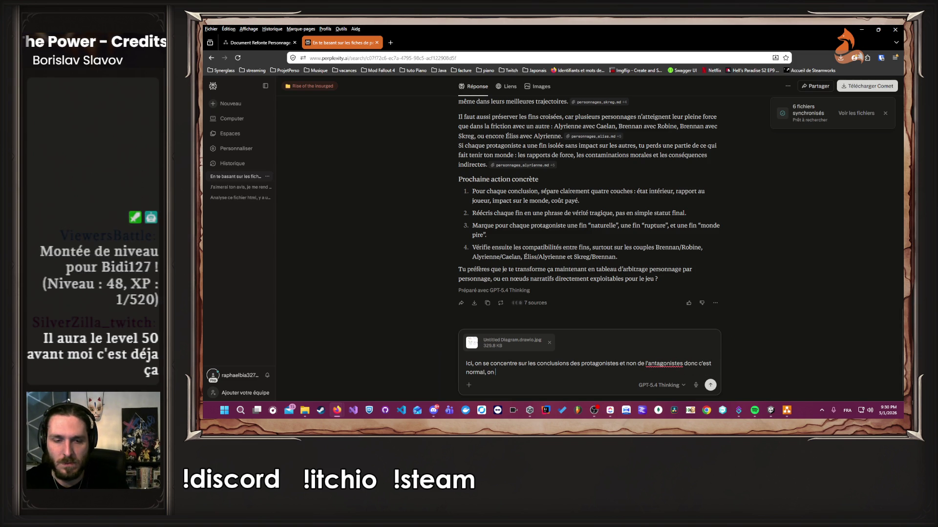
type("fera un focus par")
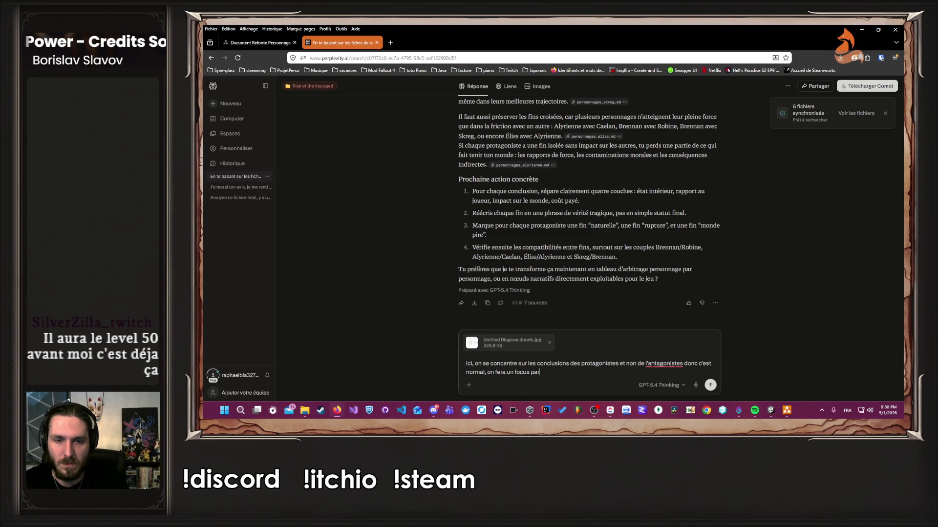
type("ticulier ! Que penses tu de cette versions ci ?")
key("Return")
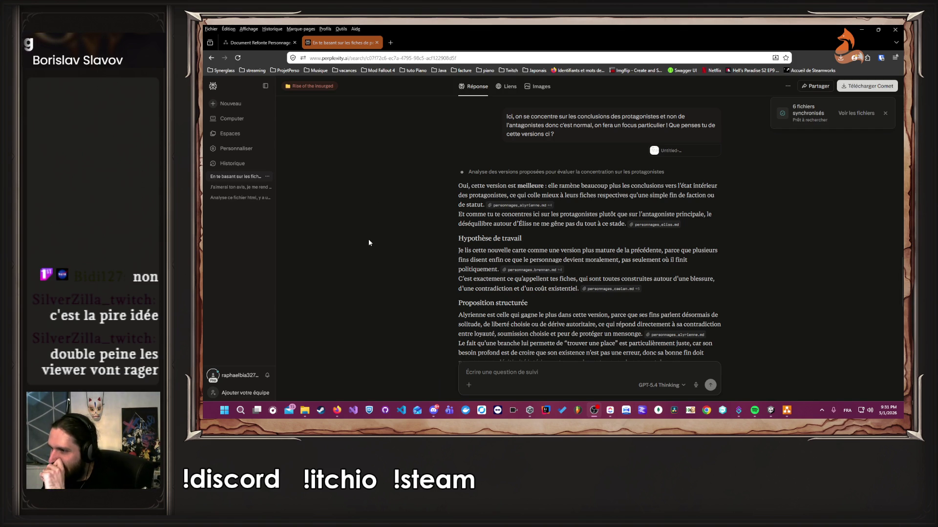
scroll(368, 241, "down", 1)
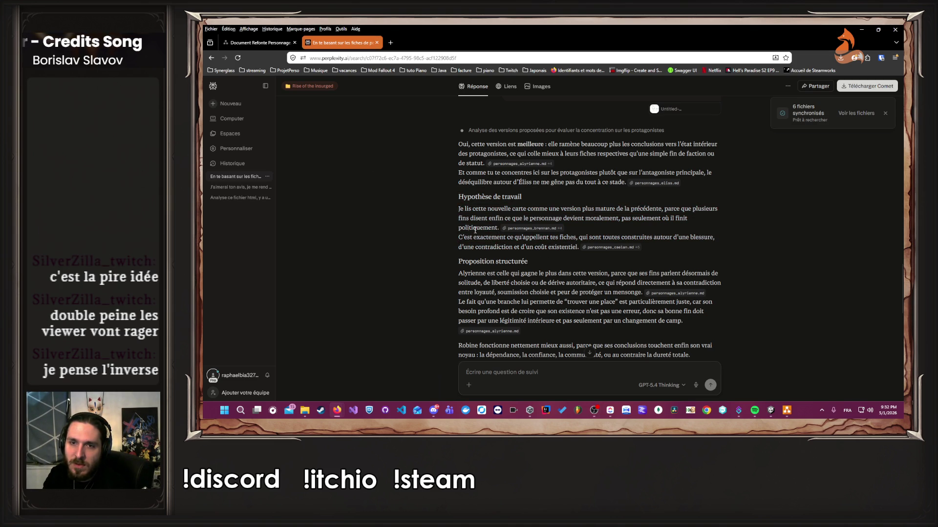
scroll(447, 214, "down", 1)
triple_click(473, 196)
left_click(558, 207)
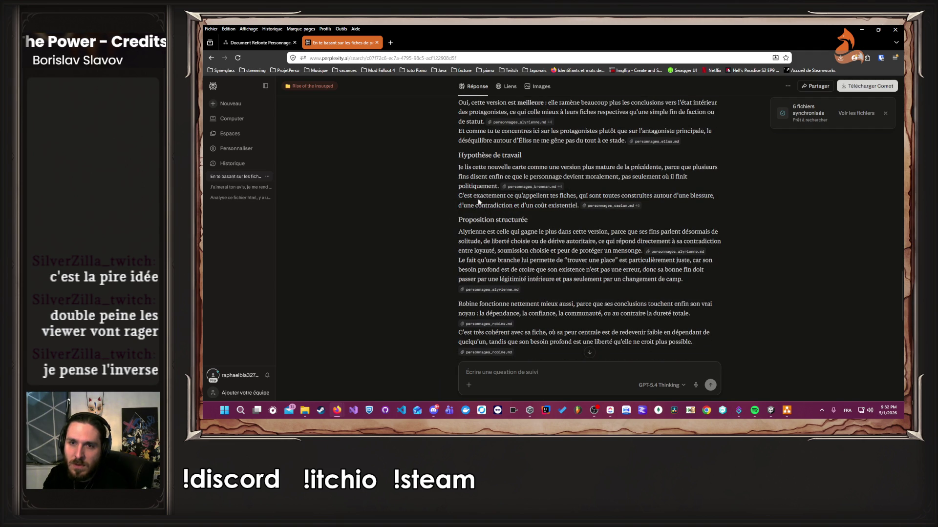
left_click_drag(462, 195, 578, 205)
left_click(441, 209)
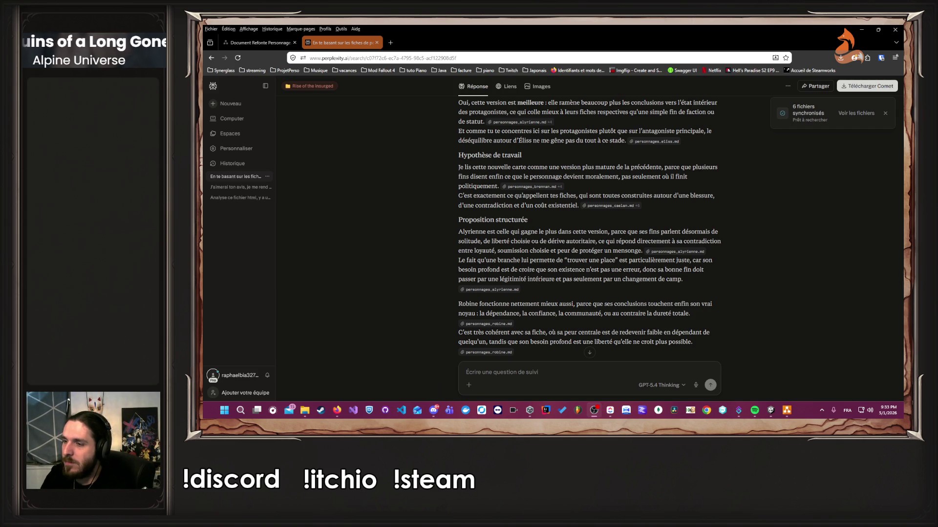
scroll(374, 296, "down", 1)
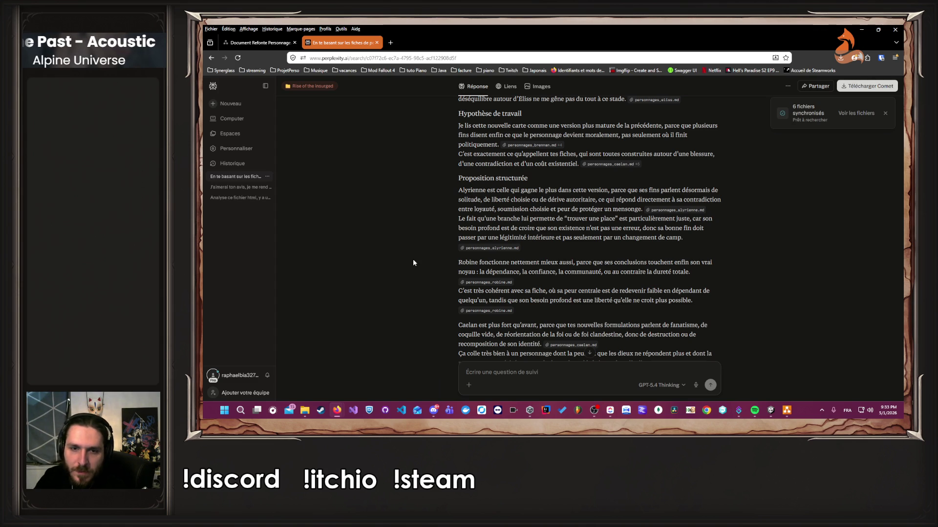
scroll(413, 263, "down", 3)
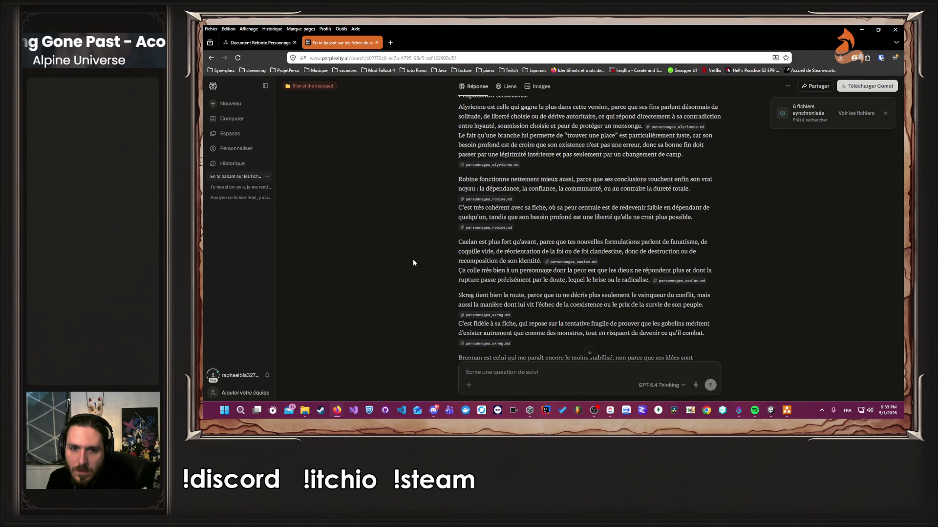
scroll(413, 263, "down", 2)
scroll(413, 263, "down", 2)
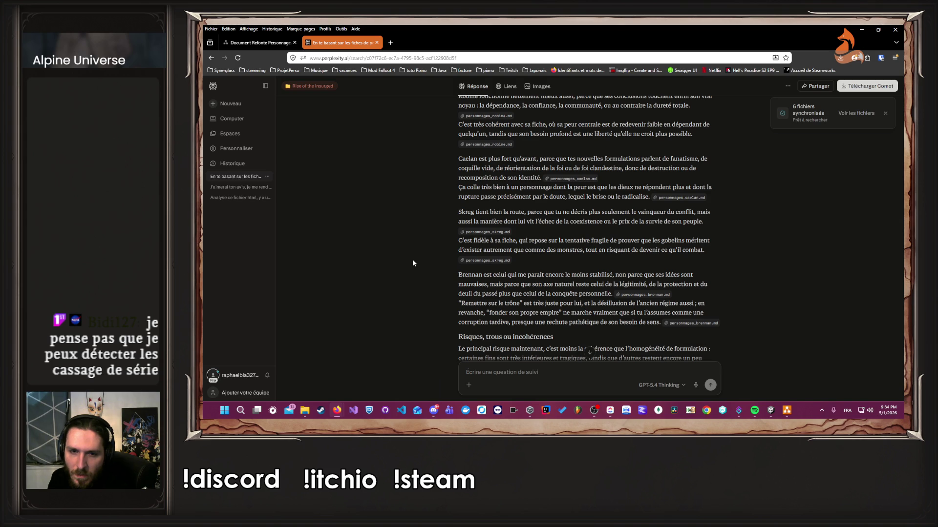
scroll(412, 263, "down", 3)
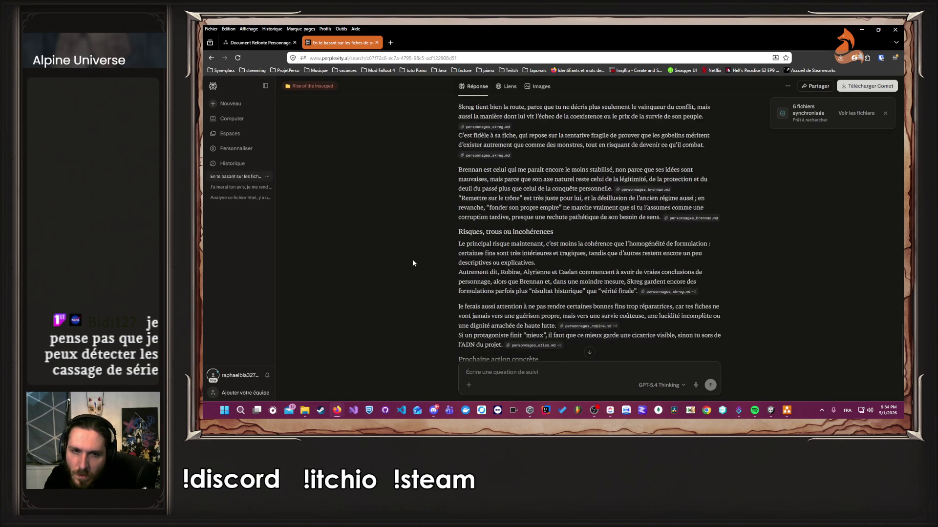
left_click_drag(423, 212, 576, 270)
left_click(577, 270)
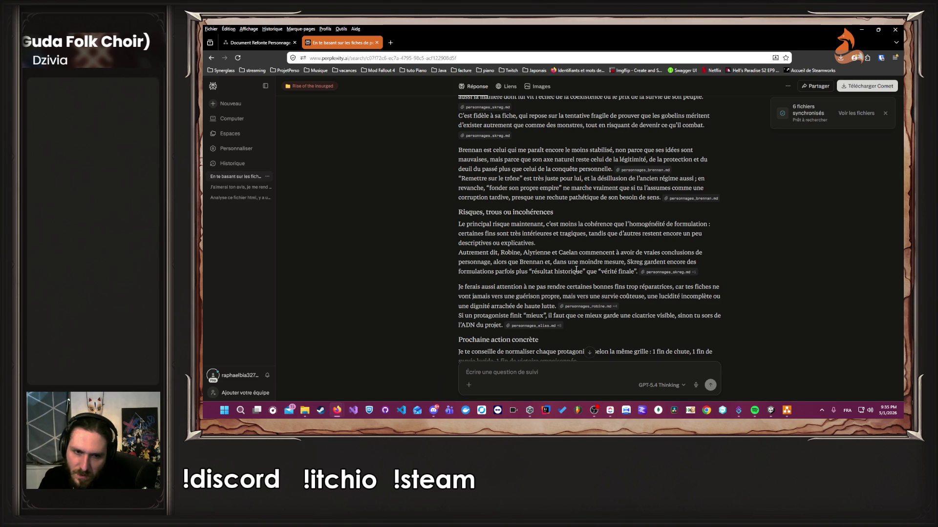
scroll(567, 268, "down", 3)
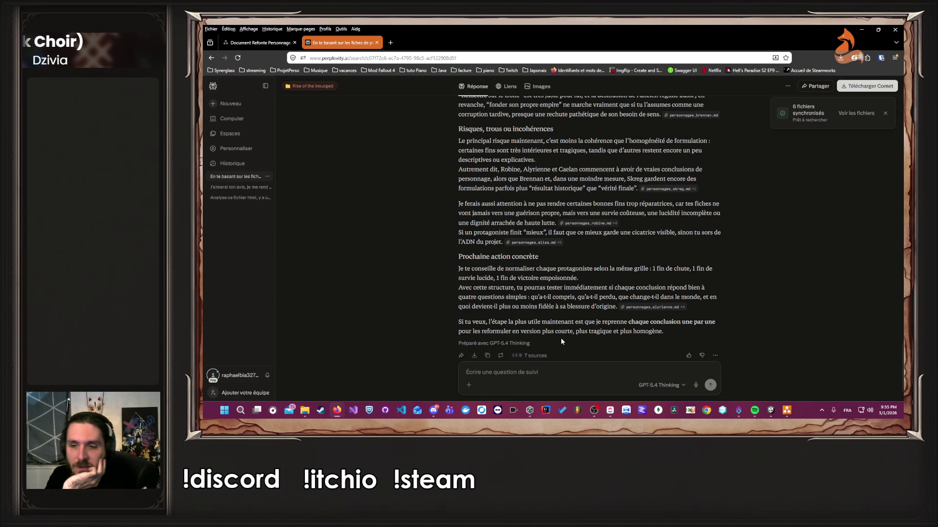
left_click(785, 411)
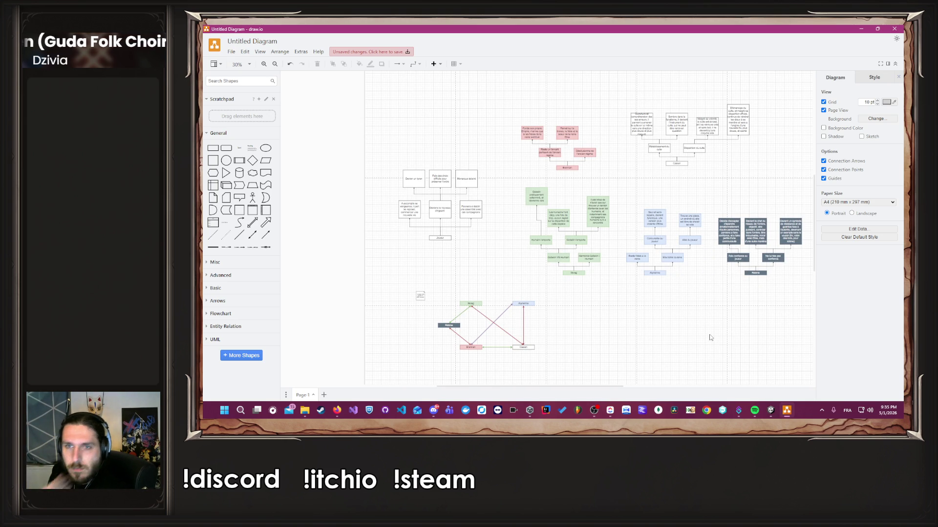
Return from draw.io to the Perplexity conversation in Firefox.
mouse_move(337, 410)
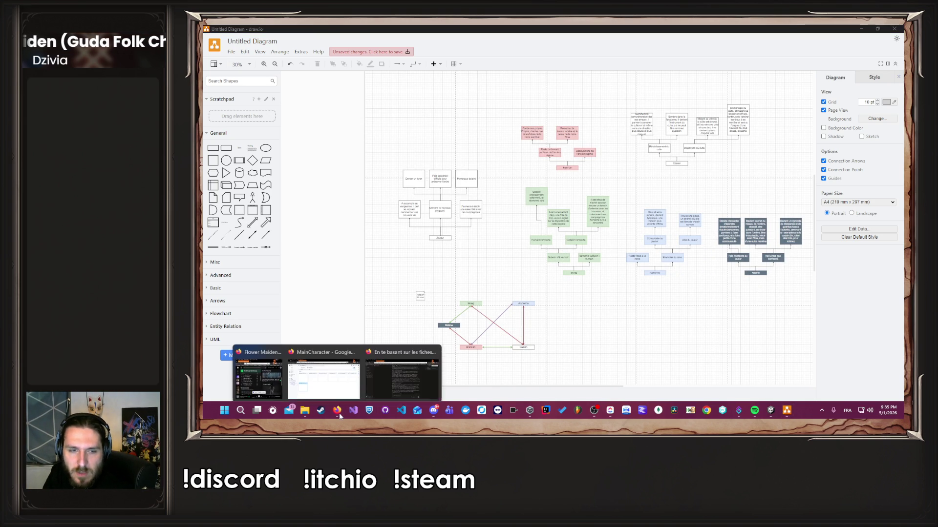
left_click(400, 374)
type("T")
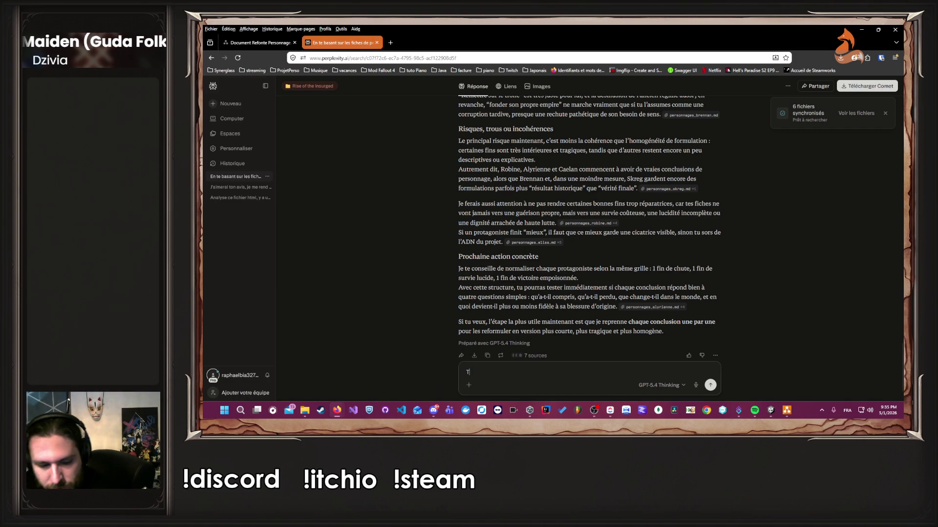
type("u parles pas du tout ")
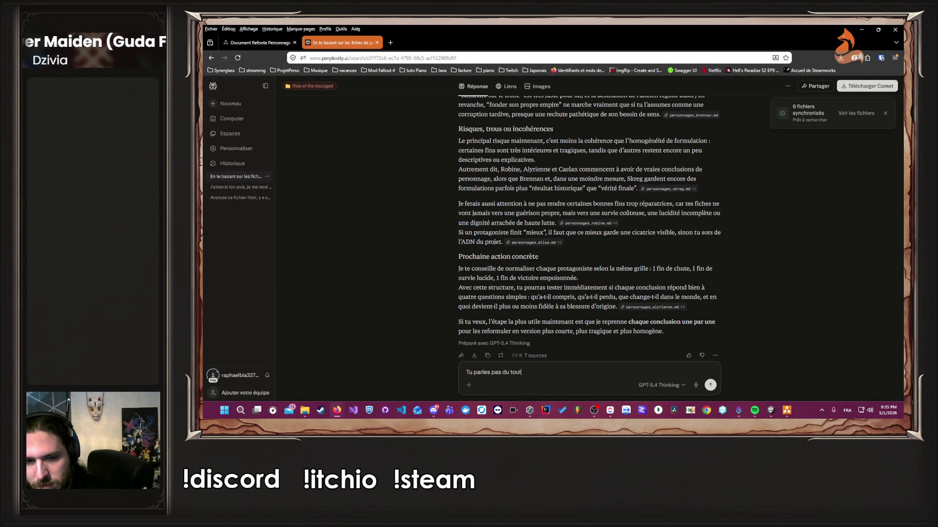
type("des conclusio")
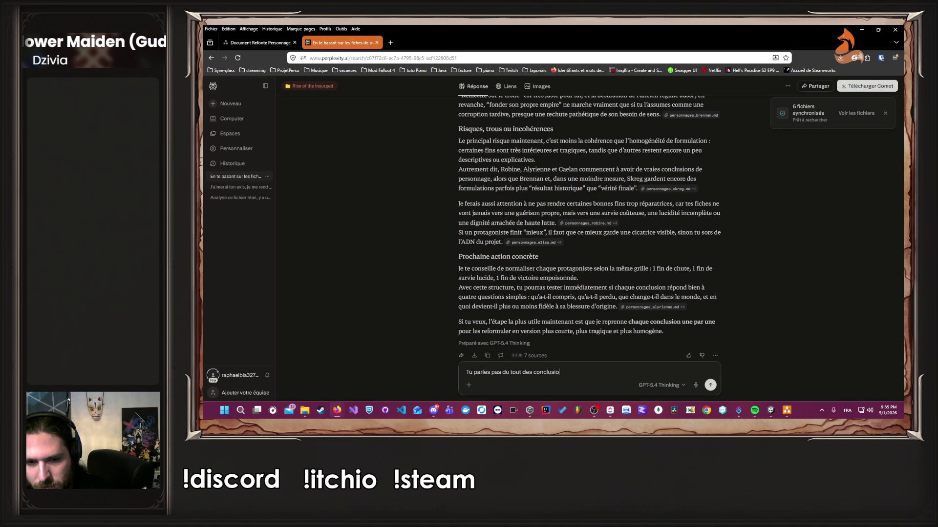
type("ns du joueur ?")
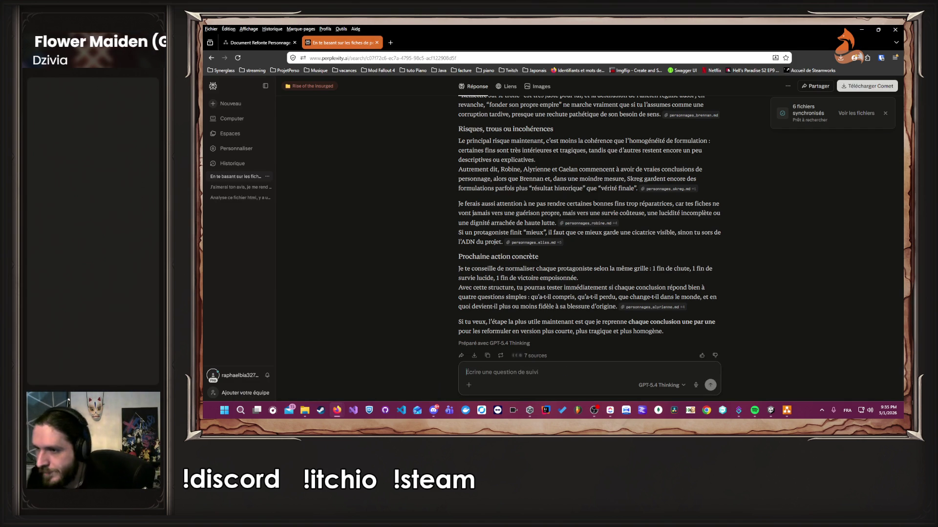
key("Return")
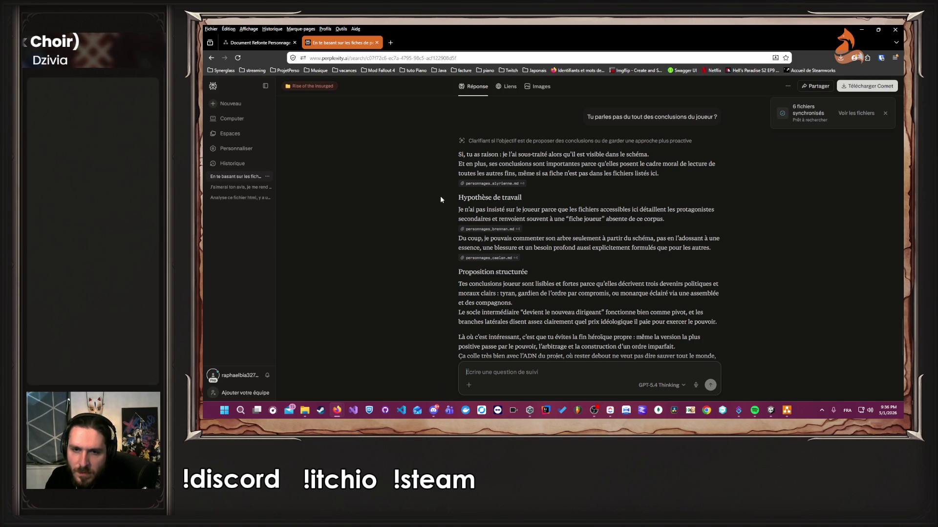
scroll(427, 229, "down", 1)
mouse_move(483, 271)
left_mouse_down()
mouse_move(518, 281)
mouse_move(635, 259)
left_mouse_up()
left_click(602, 302)
scroll(584, 288, "down", 1)
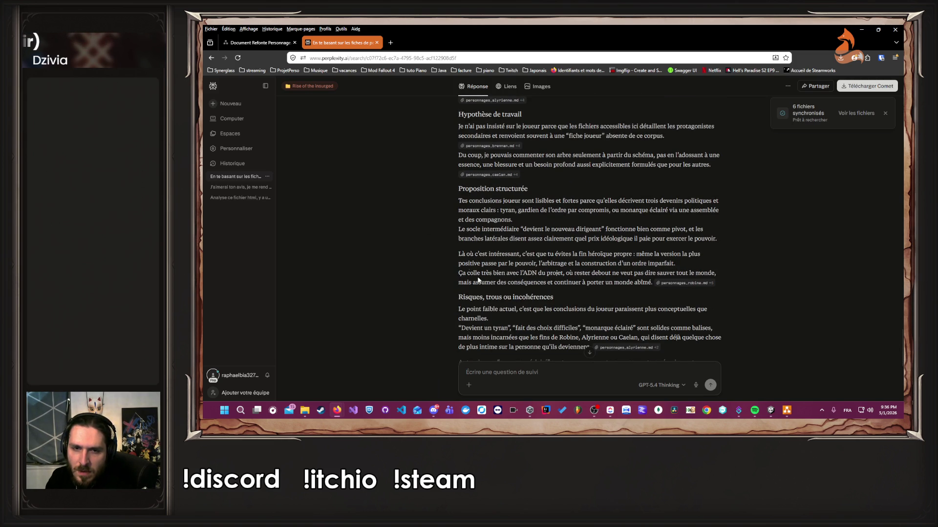
mouse_move(434, 251)
left_mouse_down()
mouse_move(674, 273)
mouse_move(591, 272)
left_mouse_up()
left_click(751, 254)
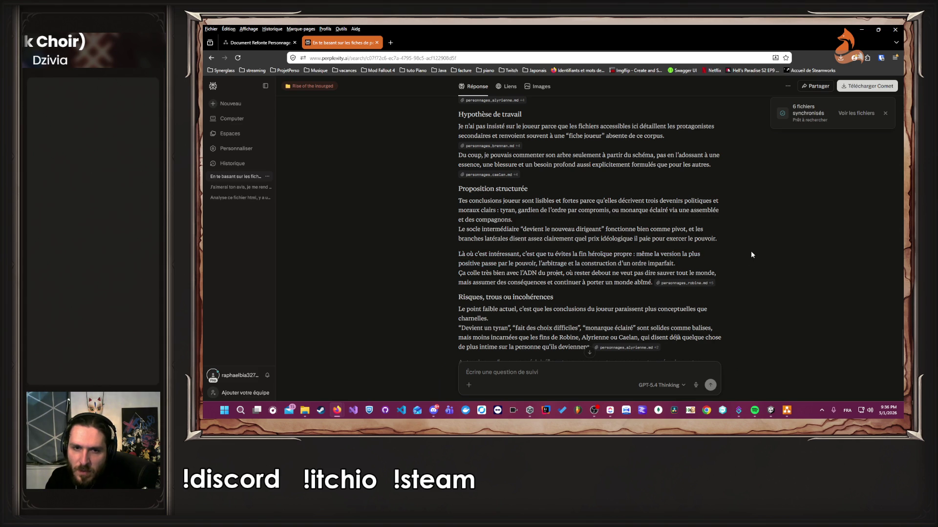
left_click_drag(677, 262, 436, 259)
left_click(436, 259)
scroll(438, 259, "down", 1)
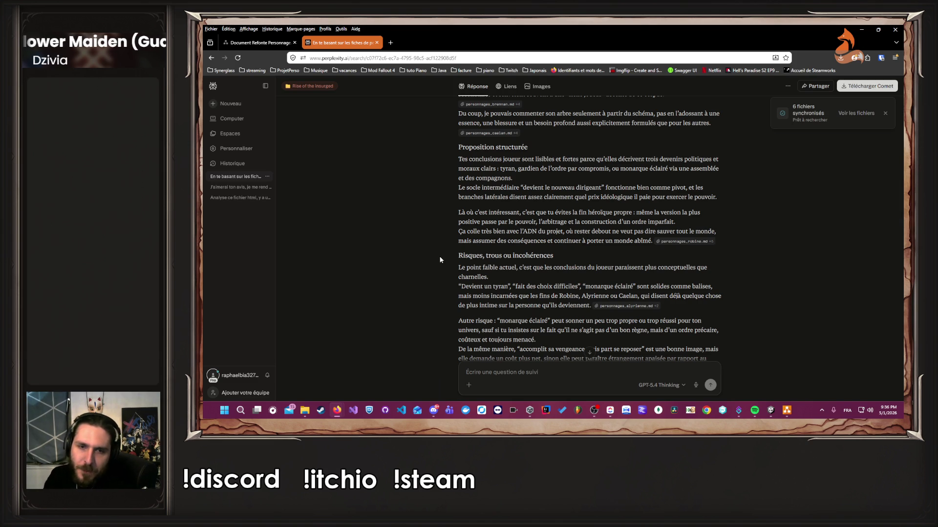
scroll(441, 259, "down", 3)
left_click_drag(442, 238, 519, 284)
left_click(518, 284)
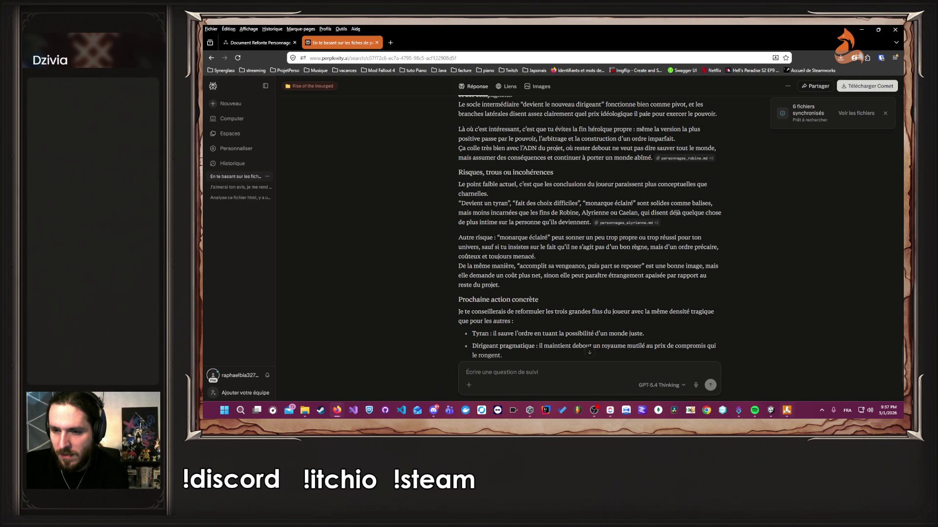
left_click(786, 410)
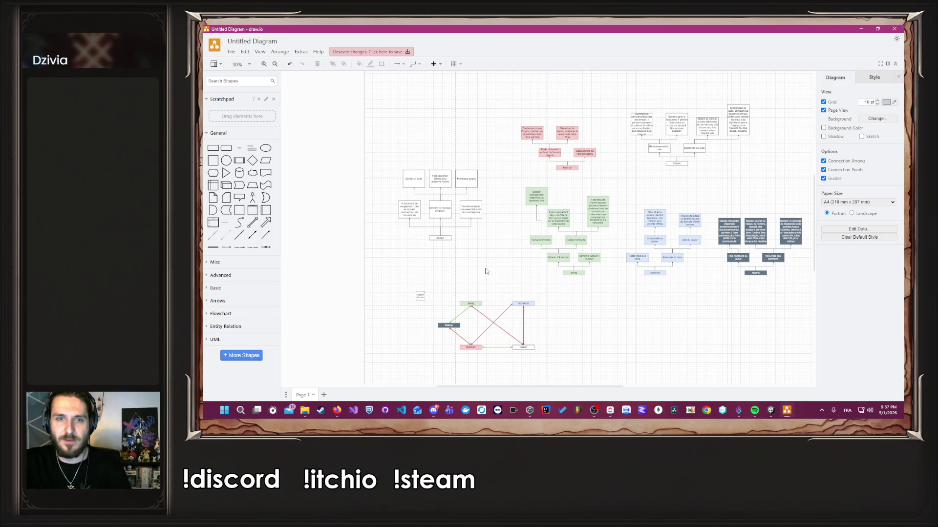
Rewrite the vengeance ending as 'Une fois sa vengeance accomplis, il devient vide…' and widen its box.
scroll(423, 198, "up", 3, "ctrl")
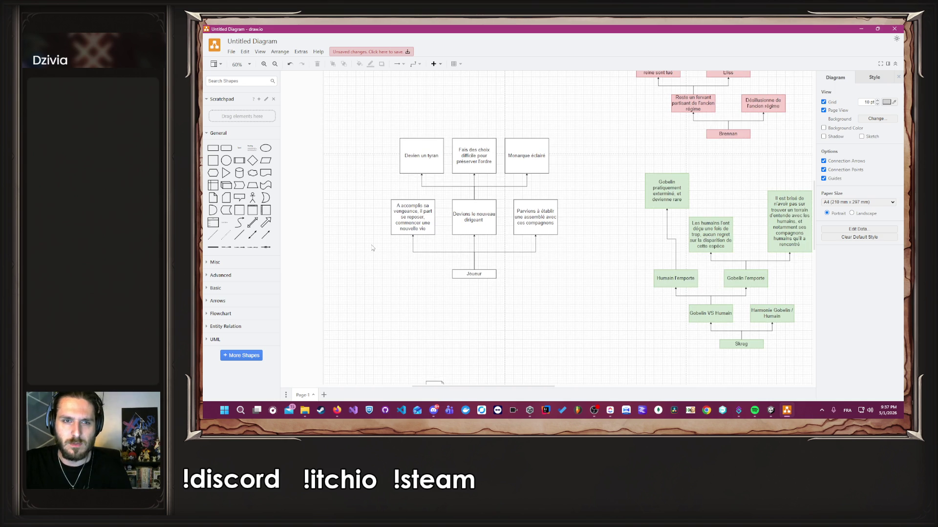
scroll(372, 247, "up", 2, "ctrl")
double_click(449, 208)
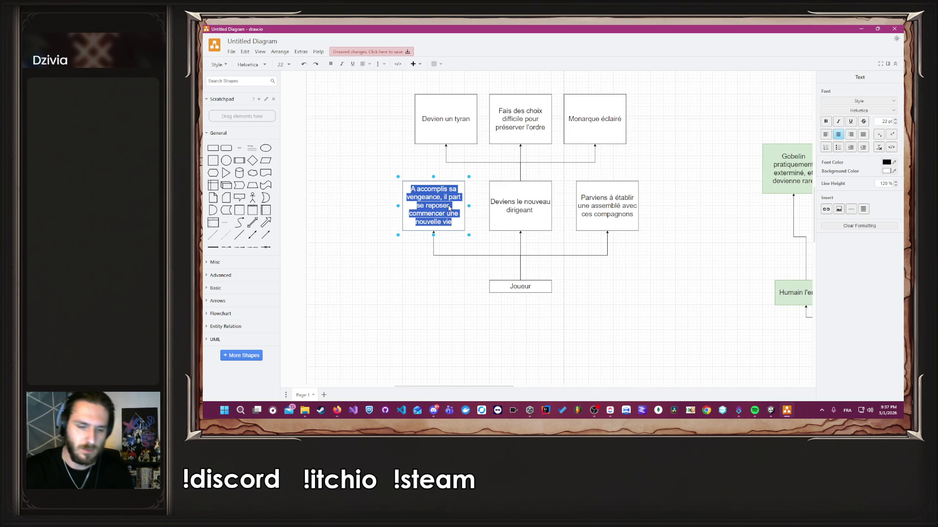
type("Une fois sa vengeance accomplis, il devient vide, ne sachant pl")
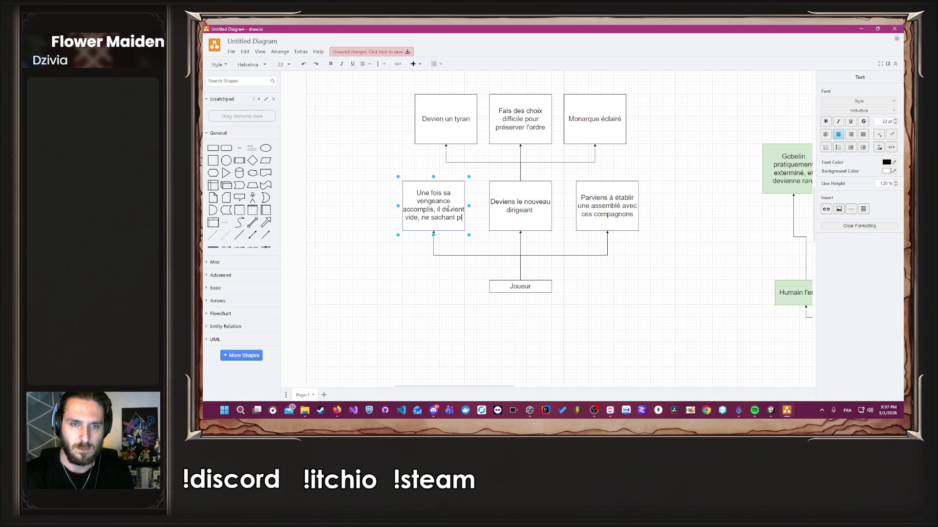
type("us quoi faire, et ")
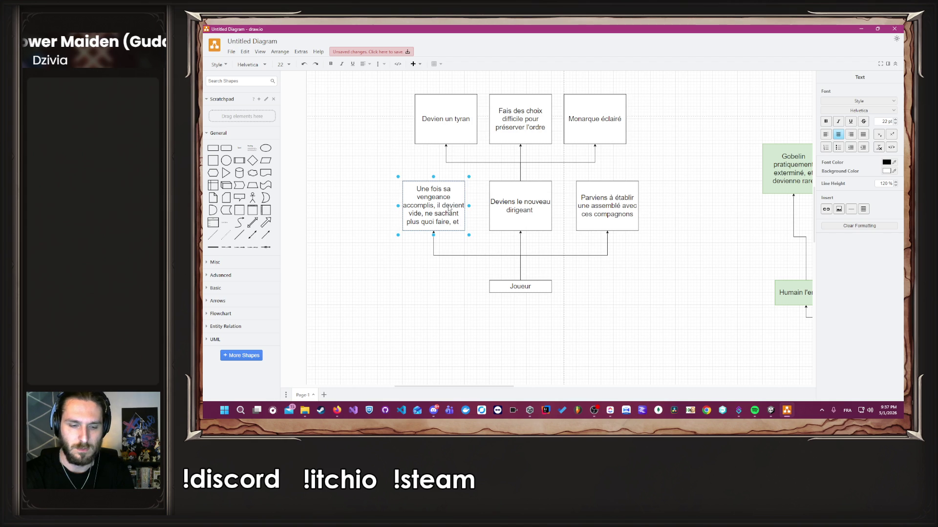
type("se cherchant une nouvelle vie")
left_click_drag(398, 205, 362, 210)
left_click(333, 274)
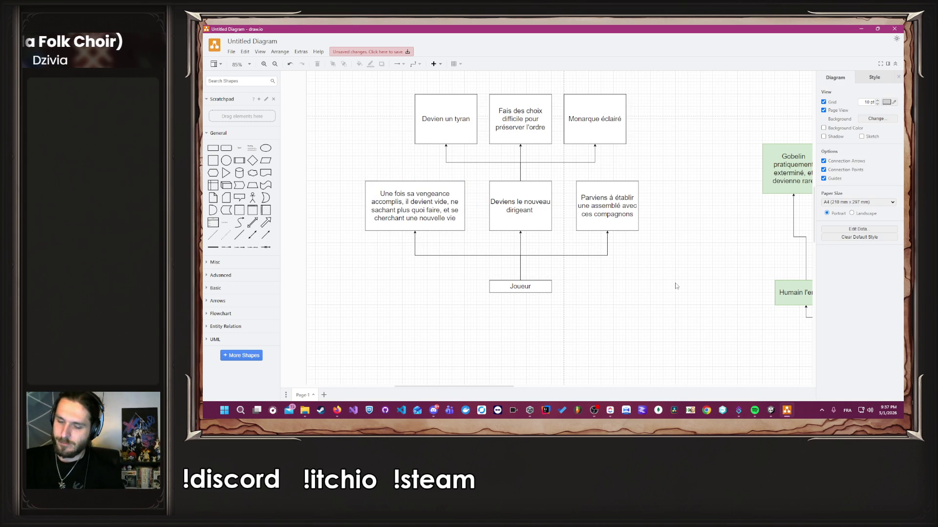
mouse_move(775, 305)
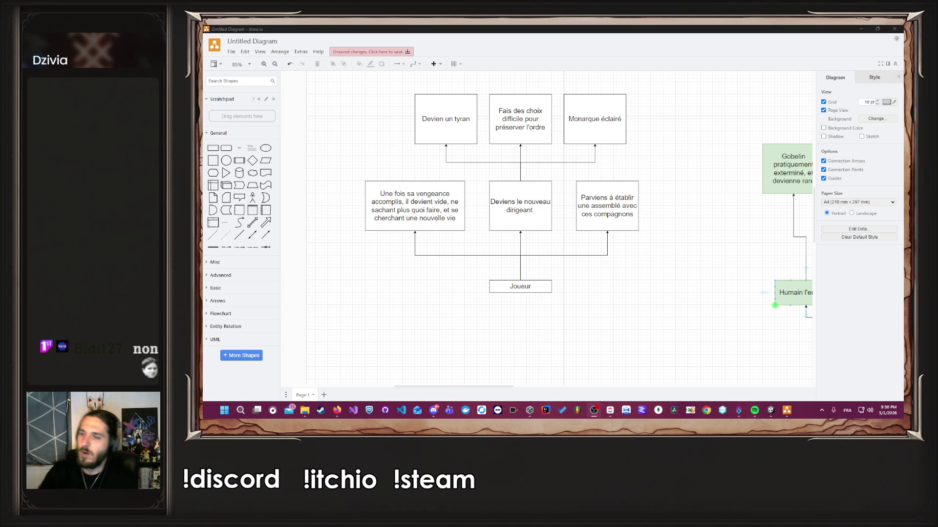
mouse_move(337, 410)
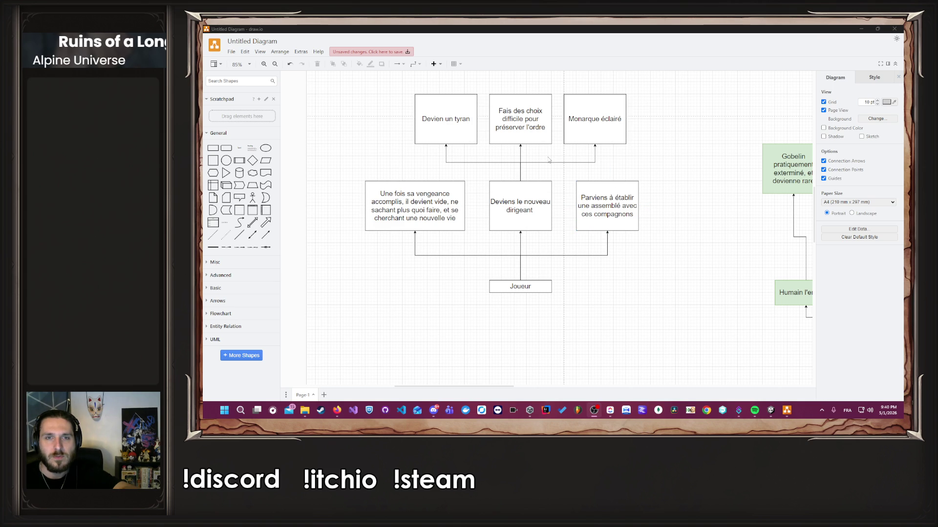
left_click(618, 198)
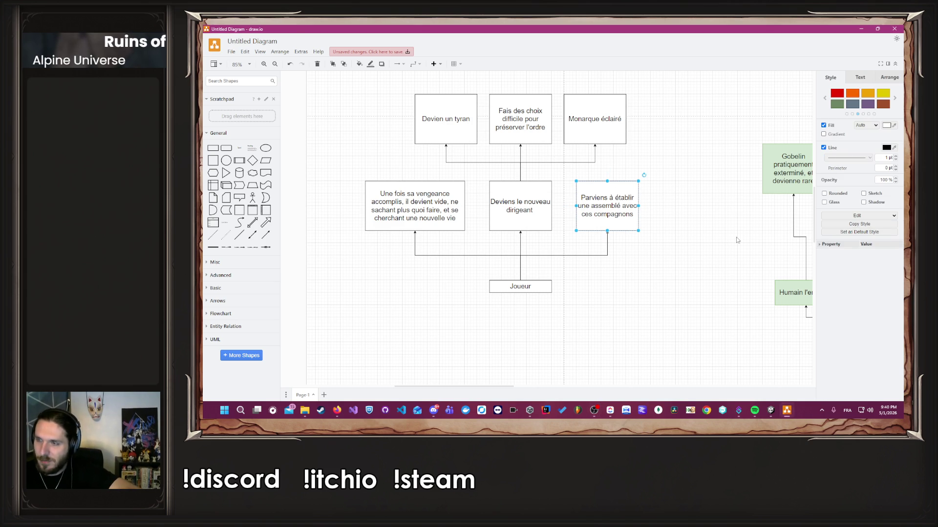
left_click(740, 232)
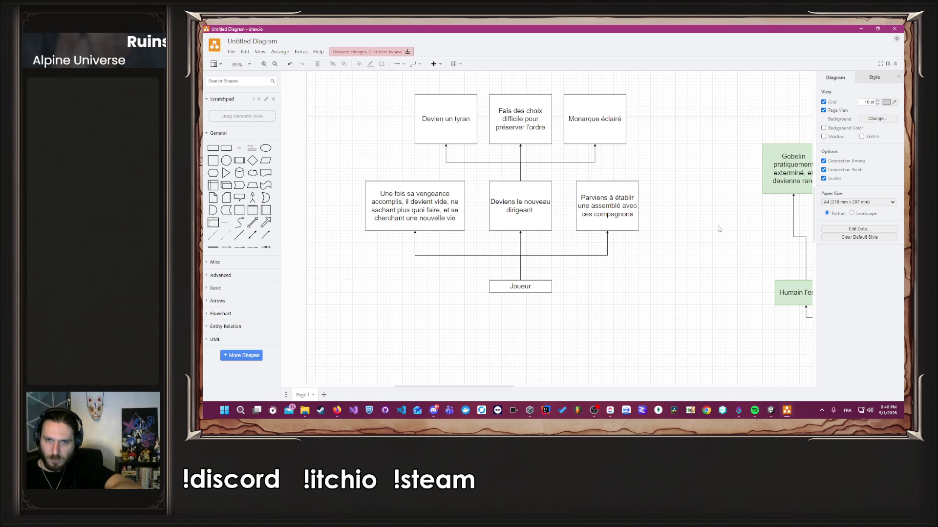
left_click(614, 224)
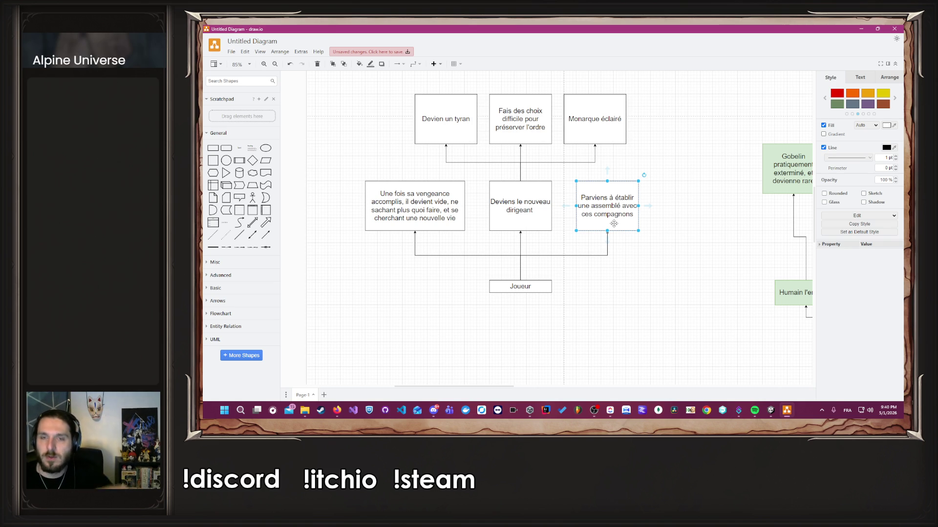
left_click(679, 234)
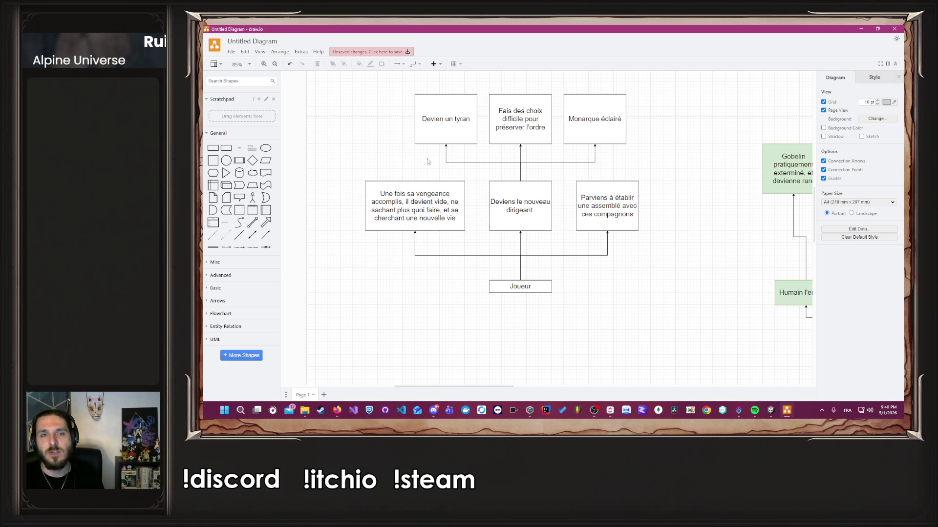
left_click(574, 109)
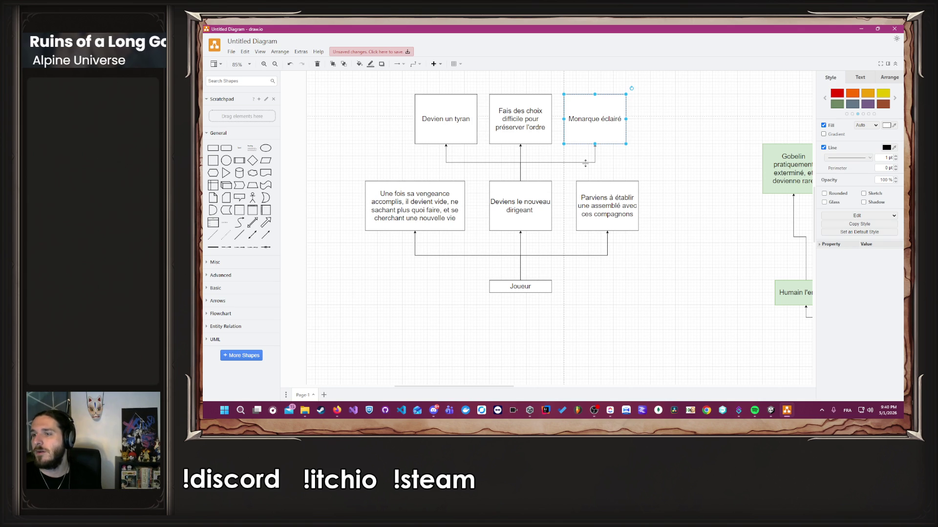
left_click(673, 156)
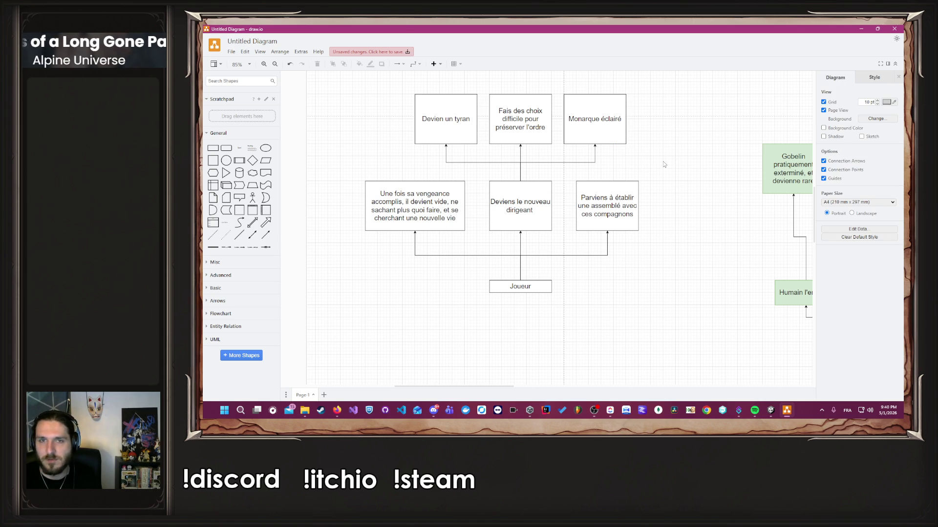
scroll(663, 164, "up", 3)
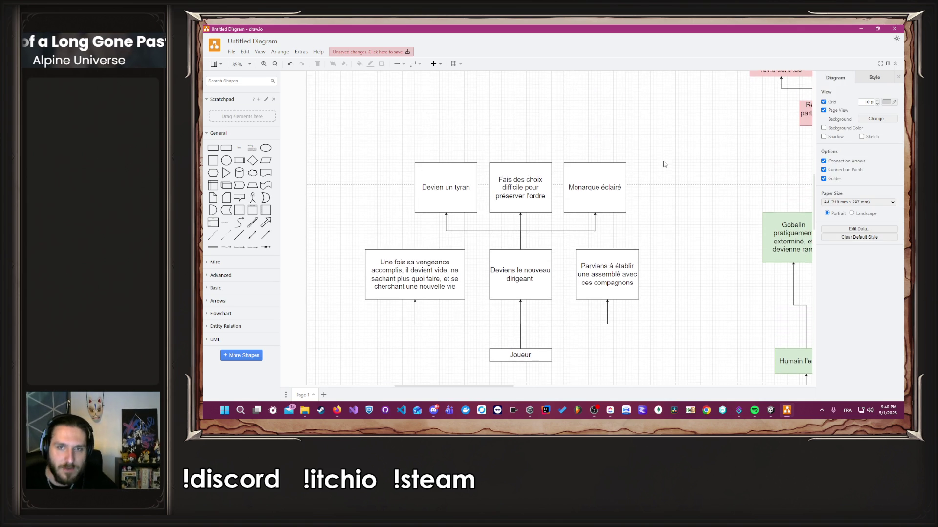
left_click(217, 150)
Place a new rectangle above the ruler boxes, then discard it.
mouse_move(548, 235)
left_mouse_down()
mouse_move(633, 109)
mouse_move(585, 107)
mouse_move(651, 102)
mouse_move(607, 143)
left_mouse_up()
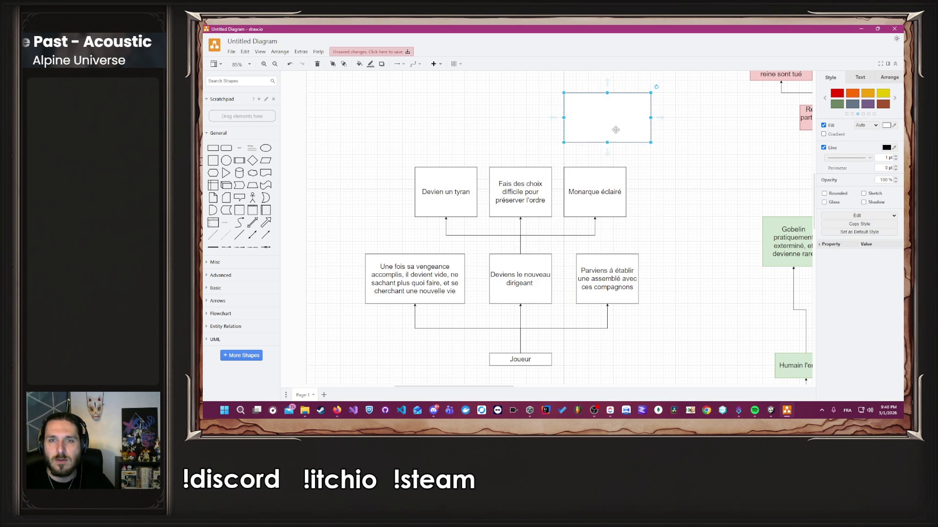
double_click(615, 128)
type("Fa")
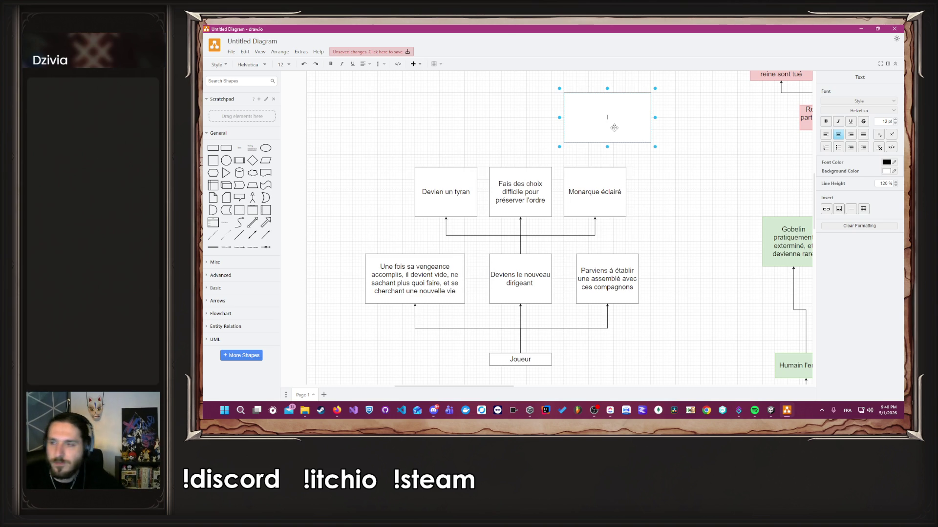
key("Escape")
Copy Monarque éclairé higher up as a 'Pays fragilisé par le conflit…' box about neighbours invading, widened.
left_click(611, 182)
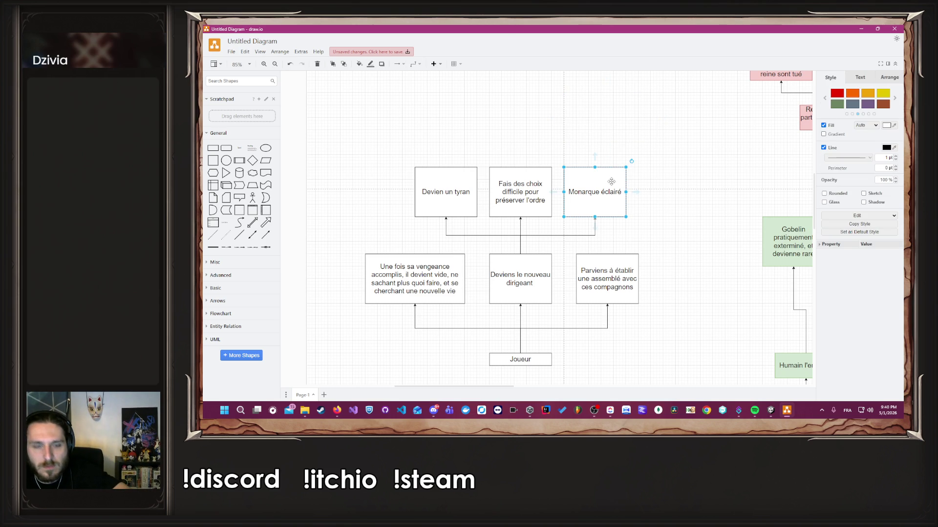
left_click_drag(611, 182, 635, 110)
double_click(634, 109)
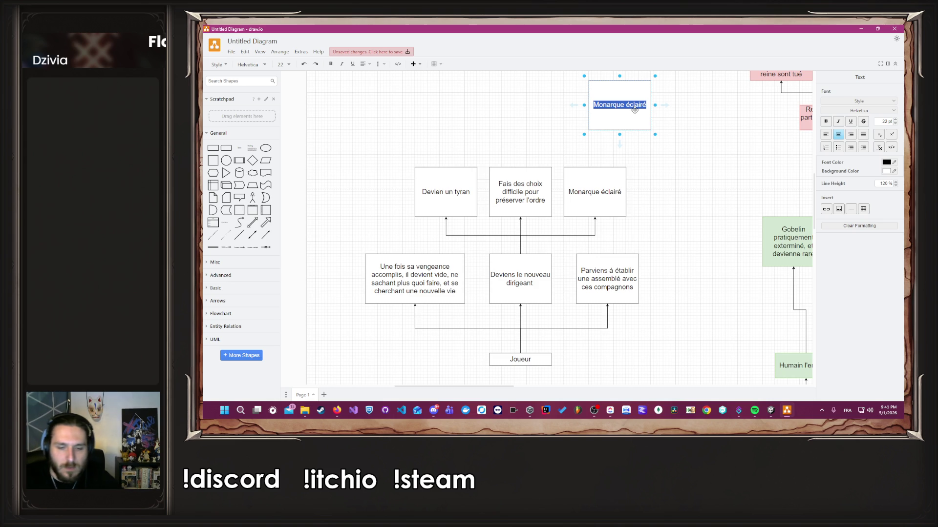
type("Rays fragilisé")
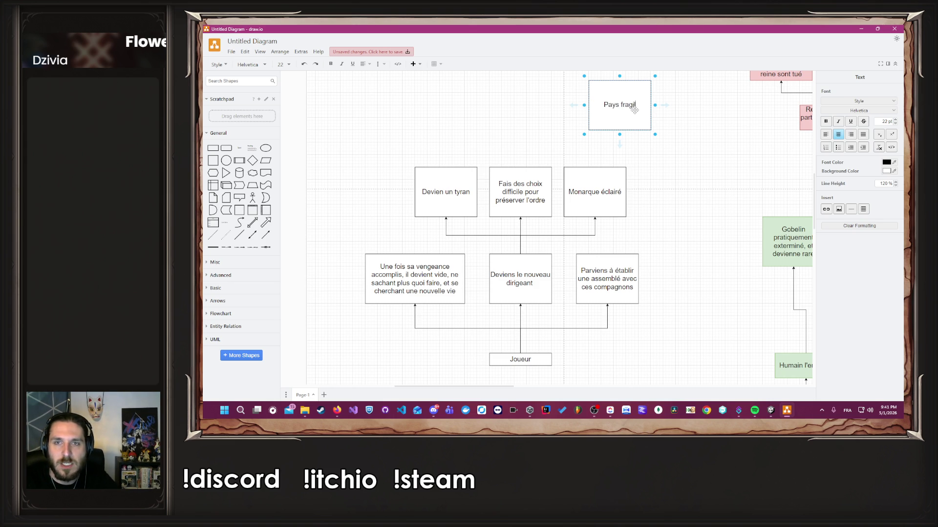
type(" par le conflit.")
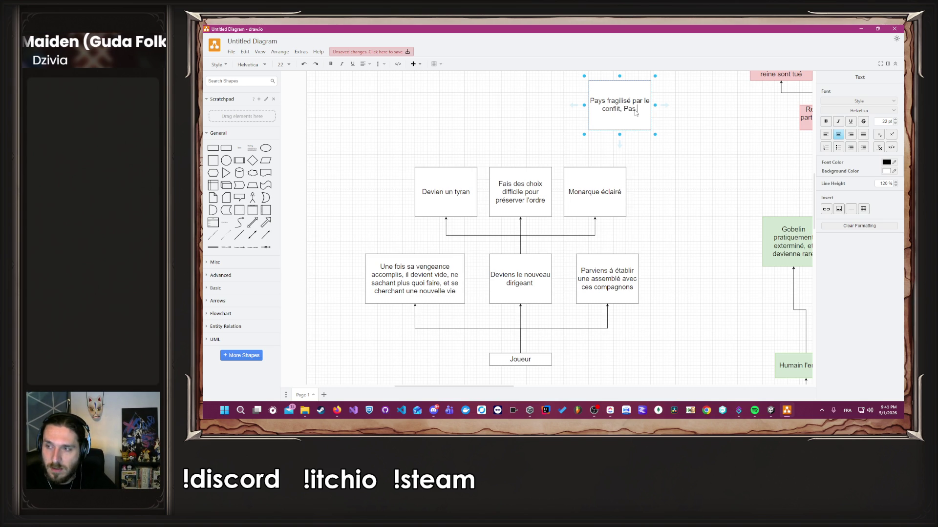
type("aussi ")
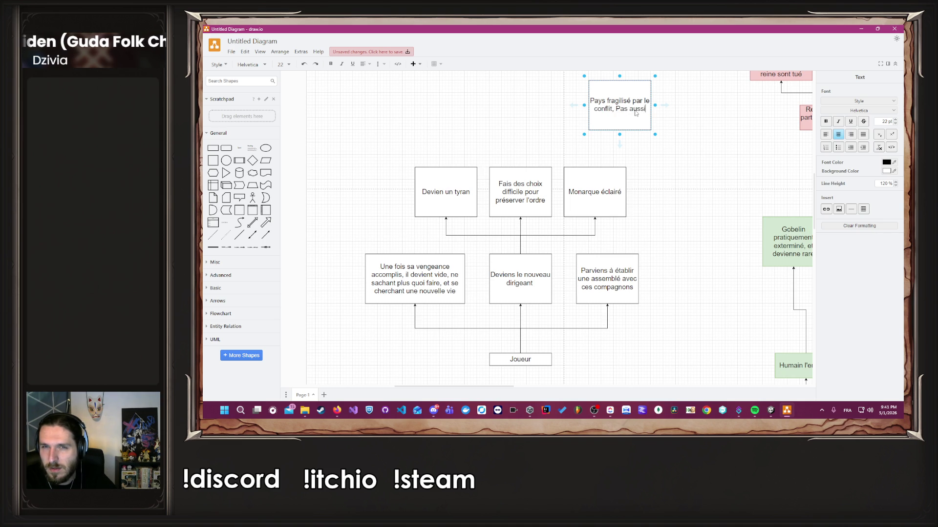
type("tyranique q")
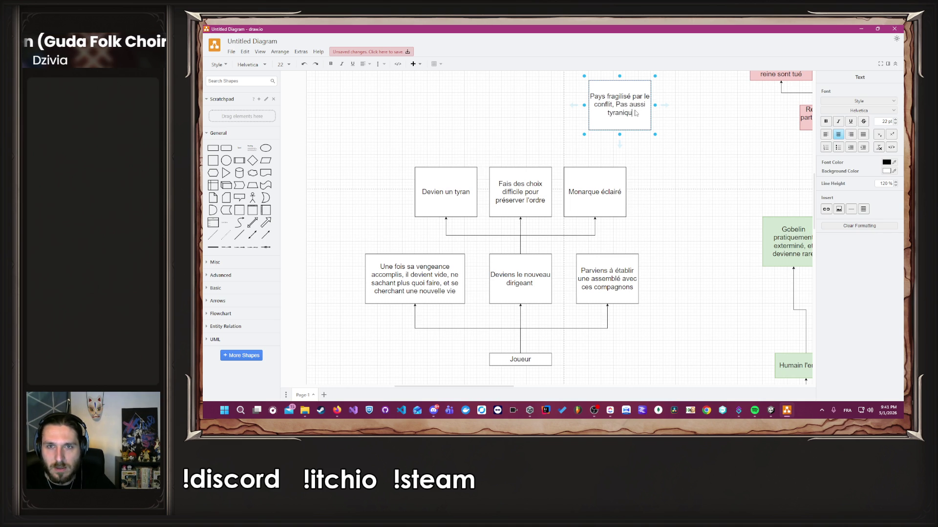
key("BackSpace")
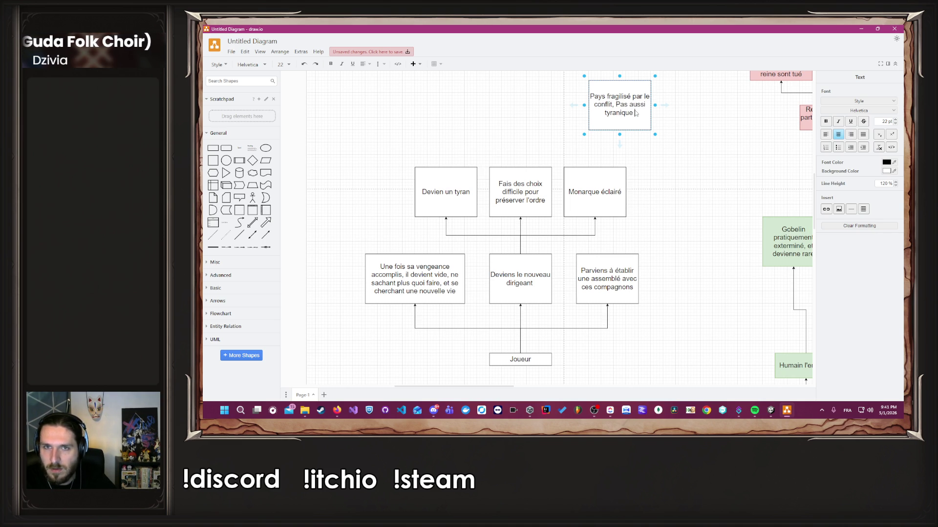
type("que la ri")
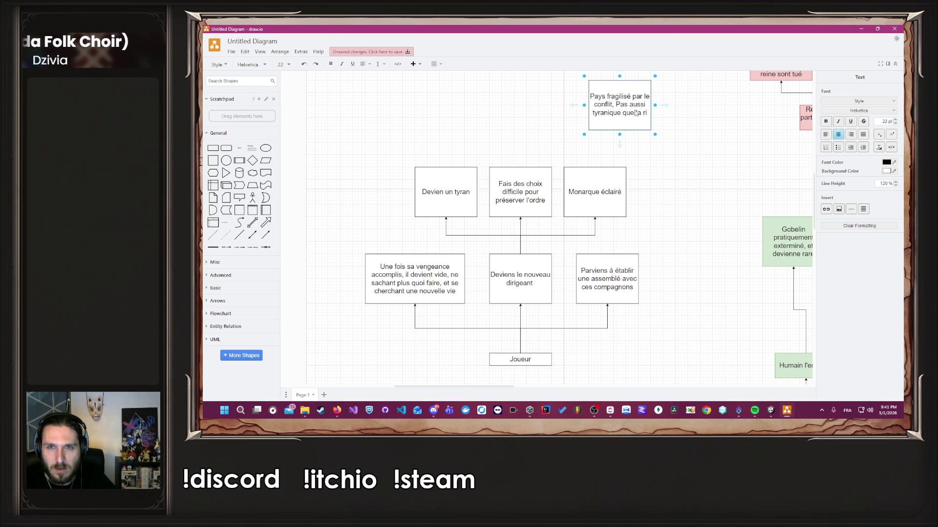
key("BackSpace")
type("eine précéden")
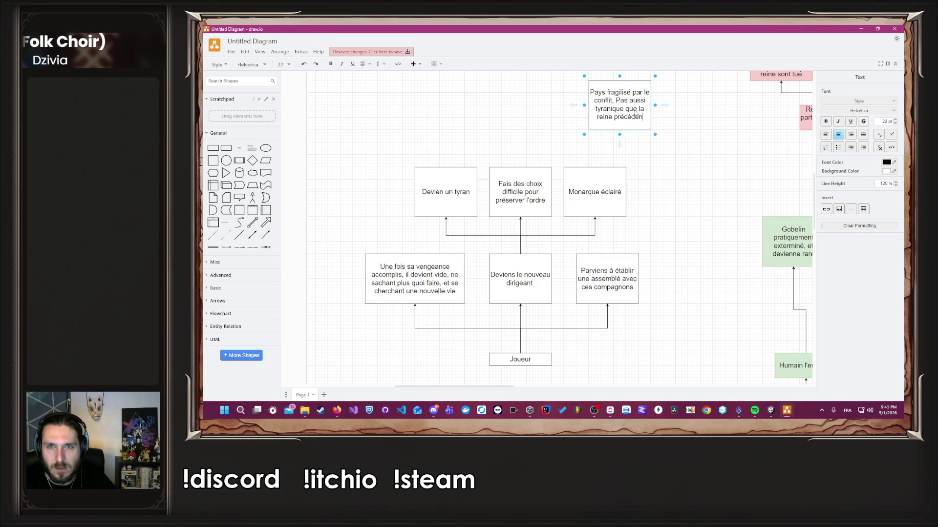
type("te, les pays voisins y voit u")
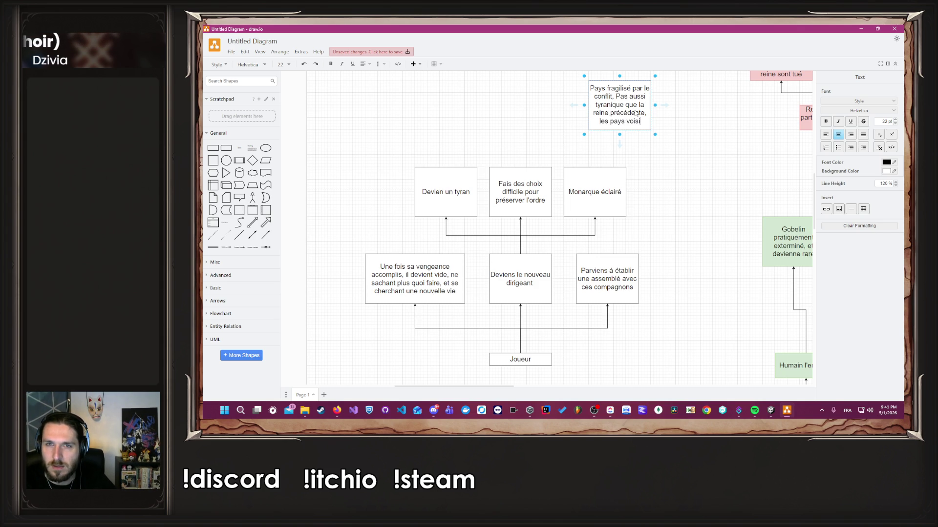
type("ne ")
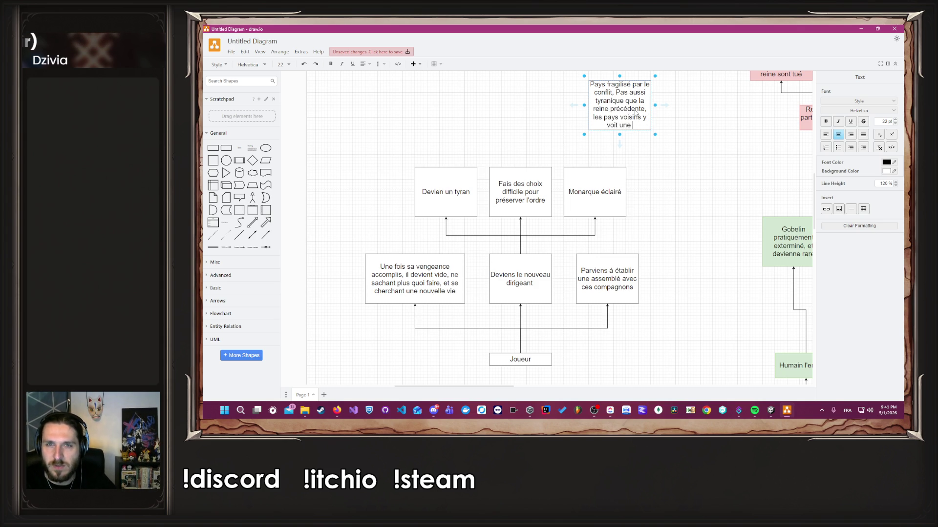
type("ouverture pour e")
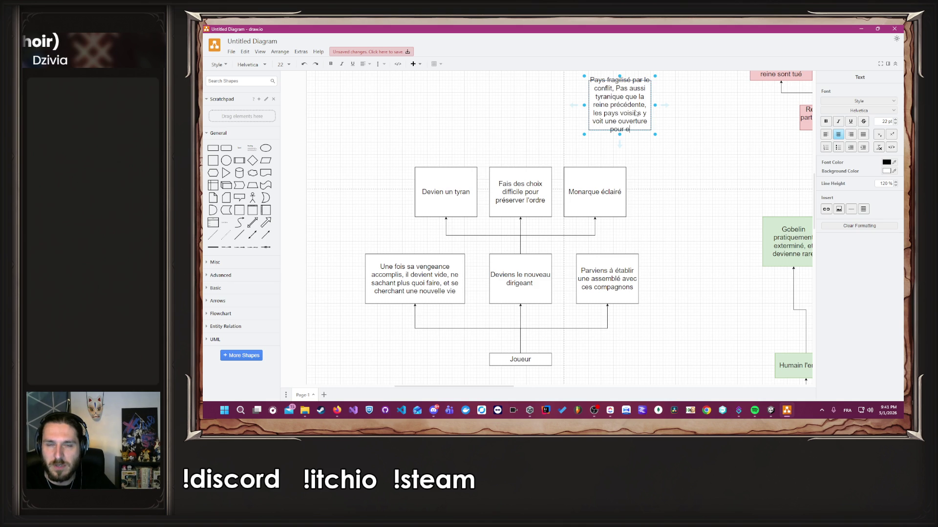
type("nvahir le pays")
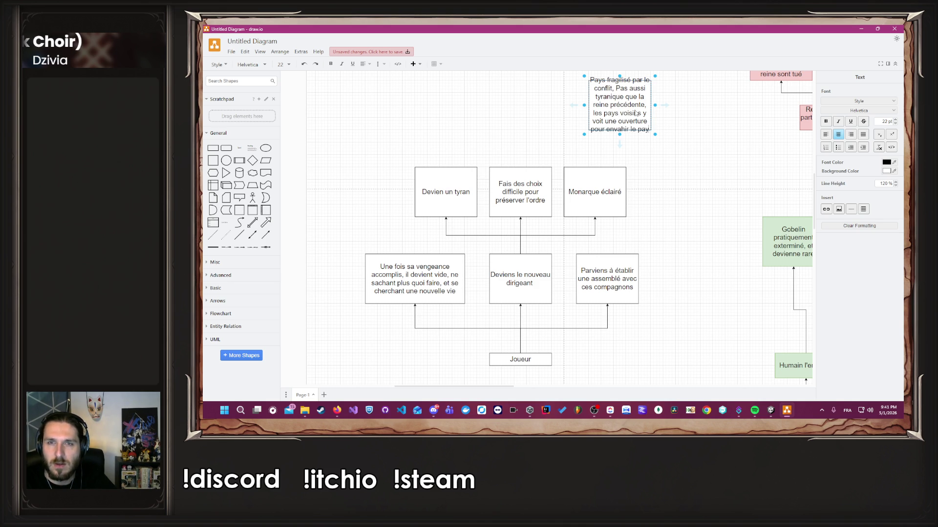
scroll(502, 139, "up", 1)
left_click_drag(584, 141, 552, 142)
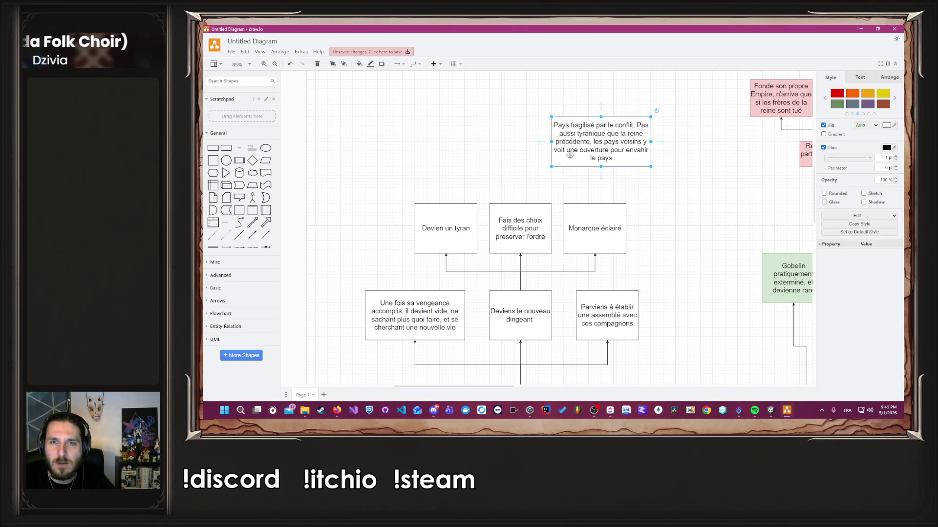
left_click(681, 190)
Link Monarque éclairé to that box and append '(peut être les gobelins)' to its text.
left_click_drag(595, 200, 608, 173)
left_click(608, 161)
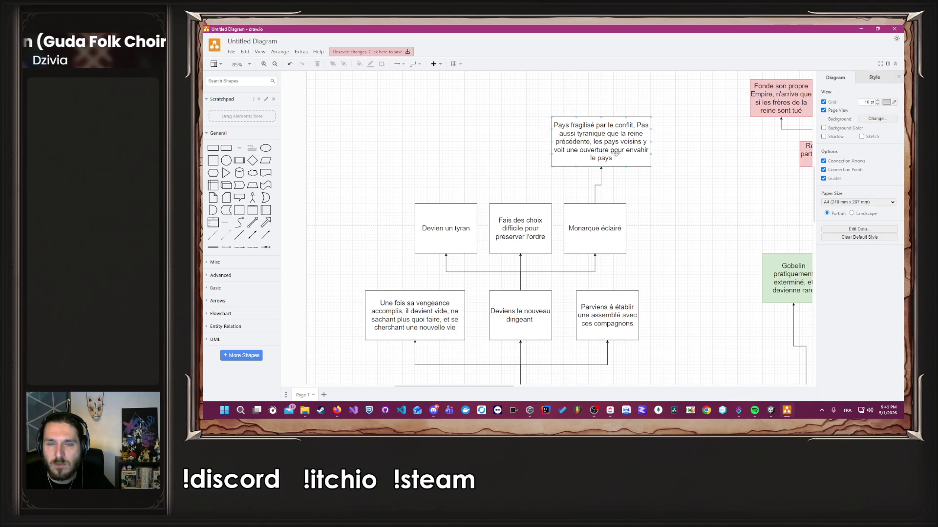
key("F2")
key("End")
type("(")
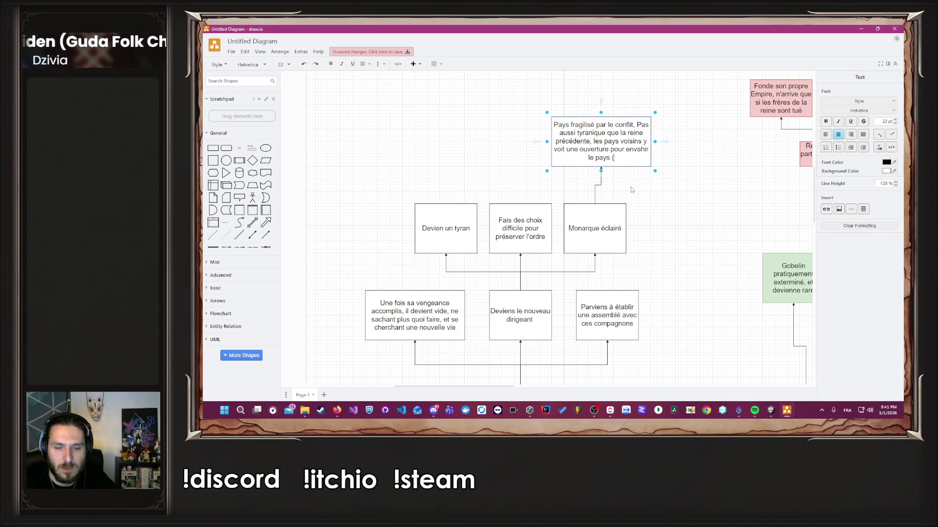
type("peut être les ")
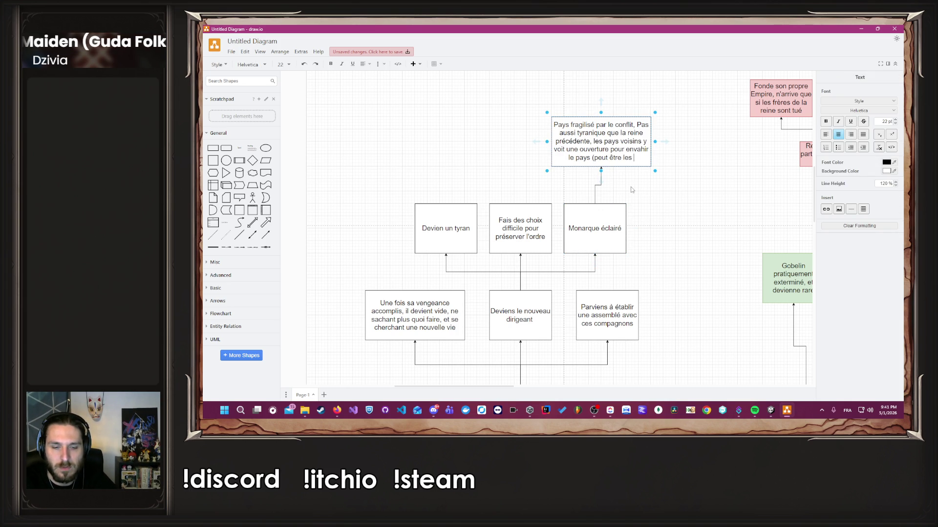
type("gobelins)")
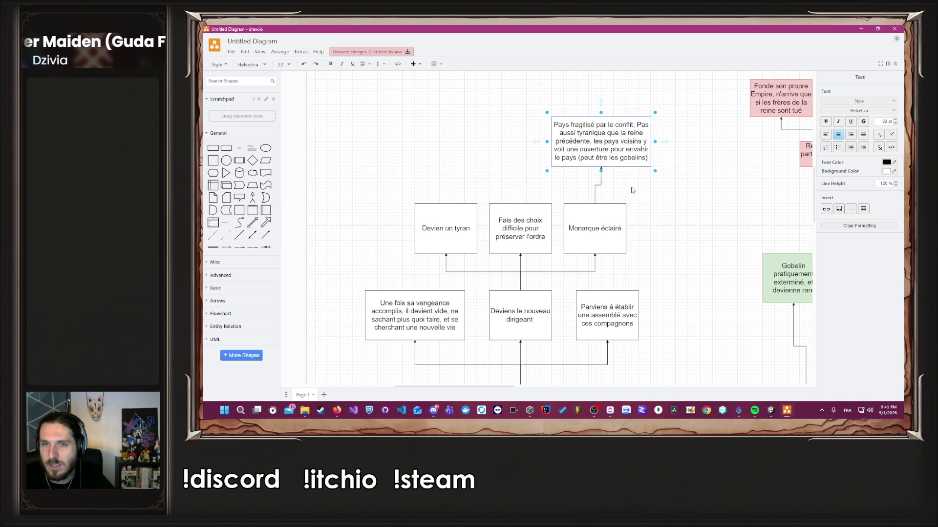
left_click(711, 191)
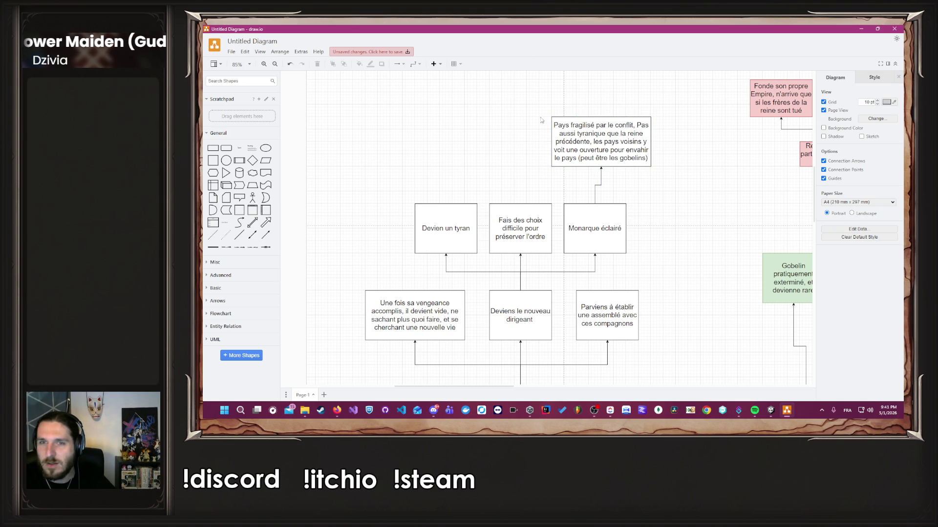
left_click_drag(585, 145, 623, 145)
Copy the Pays fragilisé box above Devien un tyran and link them.
left_click(693, 201)
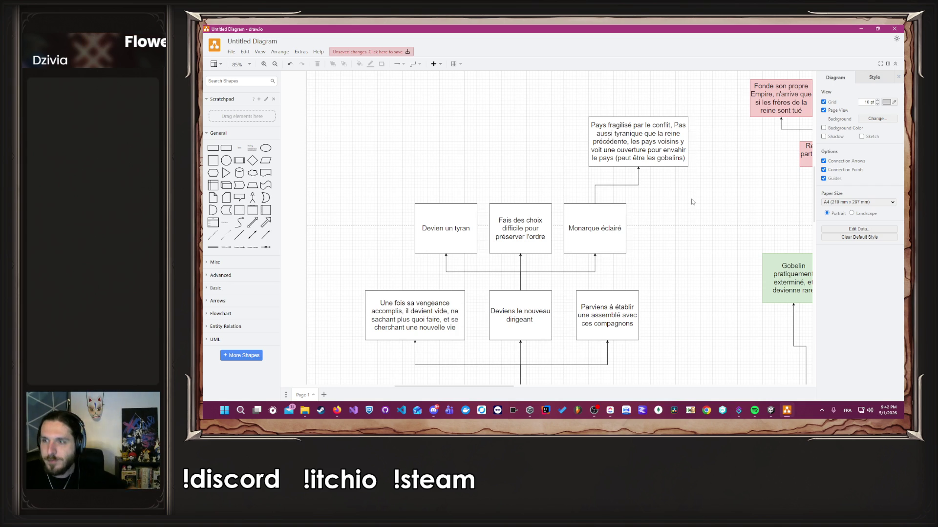
left_click(653, 145)
mouse_move(653, 146)
left_mouse_down()
mouse_move(423, 152)
mouse_move(429, 146)
left_mouse_up()
left_click(442, 191)
left_click_drag(445, 209, 416, 149)
Rewrite the copy as 'Le pays redeviens stable rapidement…', ending with Robine opposing the player, and make it taller.
double_click(416, 149)
key("BackSpace")
type("Le pays")
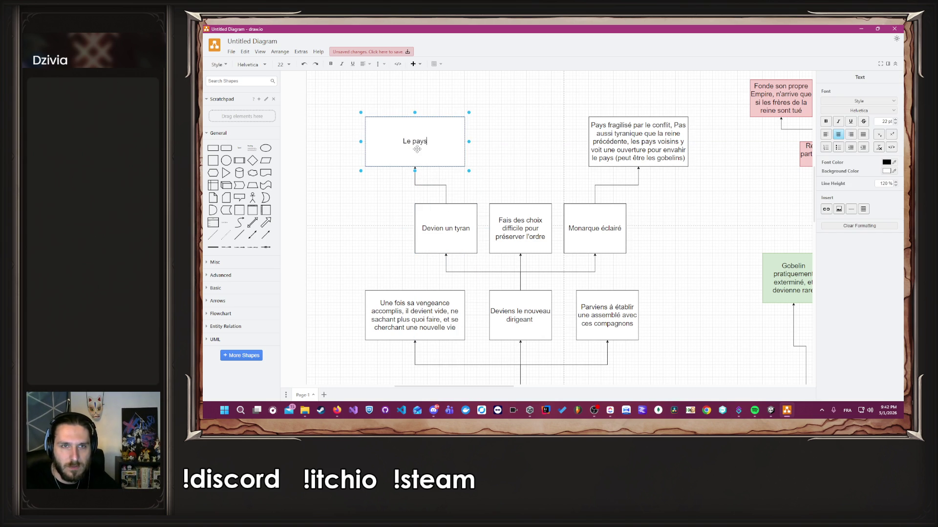
type("redeviens stable rapidement, mais on se ")
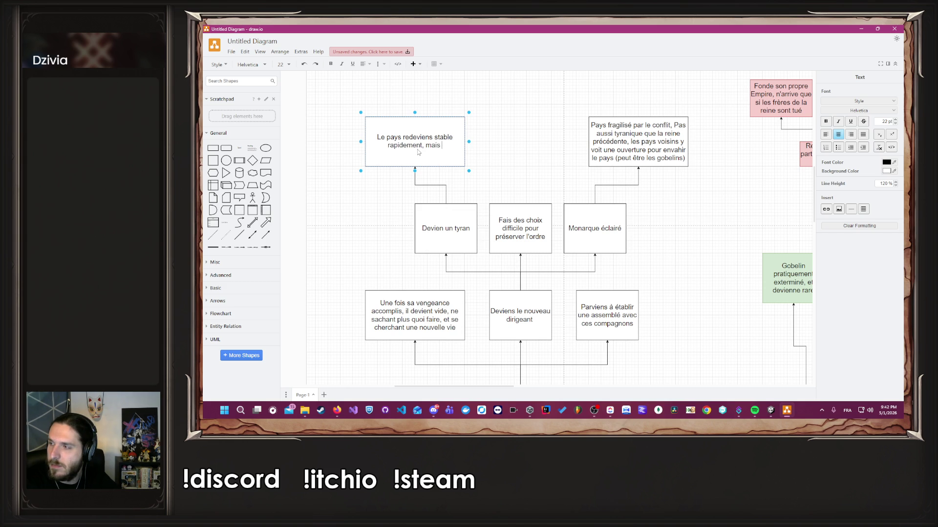
type("retrouve dan")
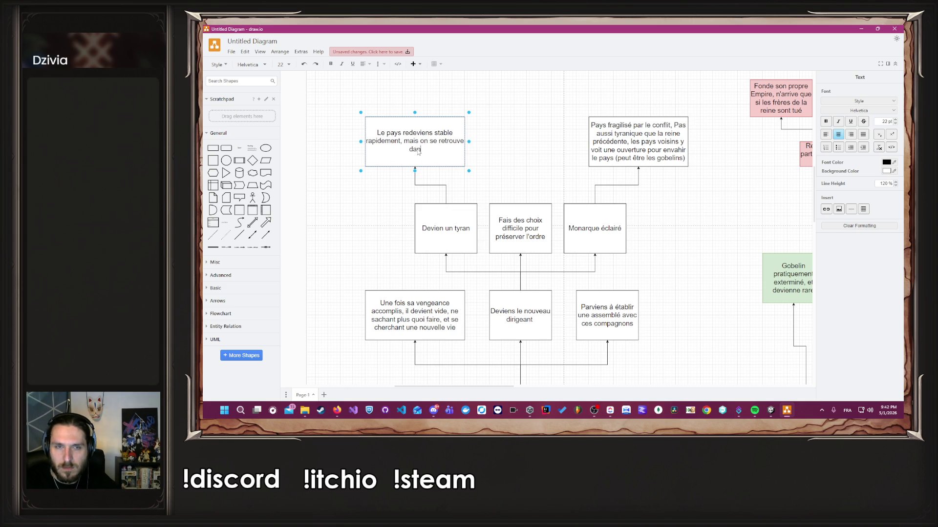
type("s un contexte similaire à avant, tyrannie, peu")
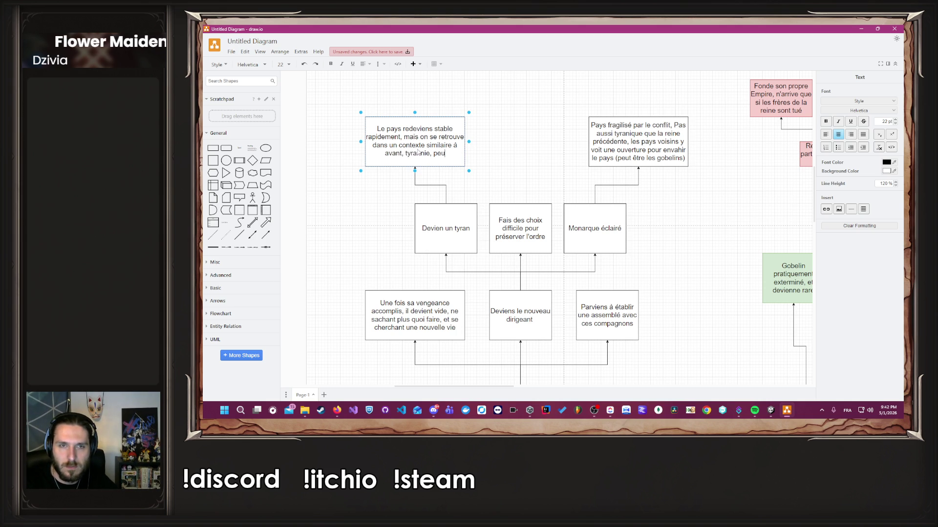
type("ple qui souffre, e")
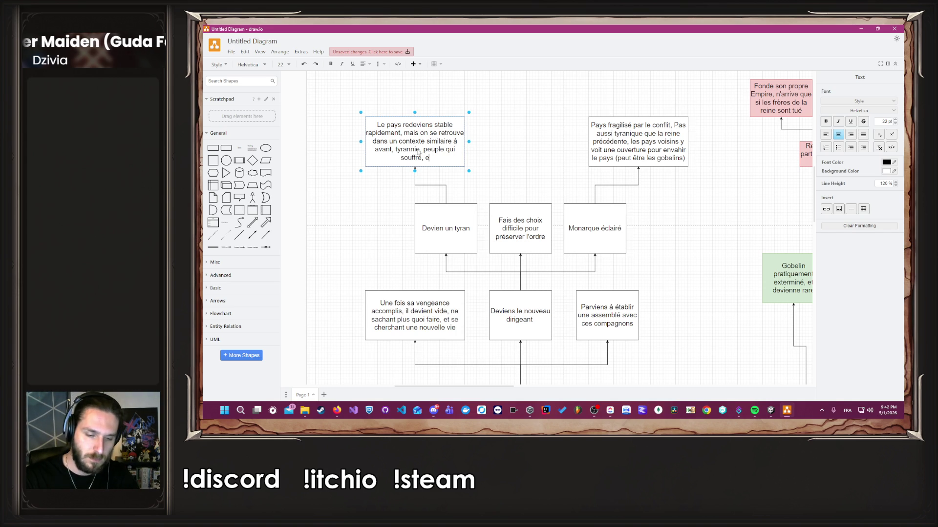
type("rejeté par ")
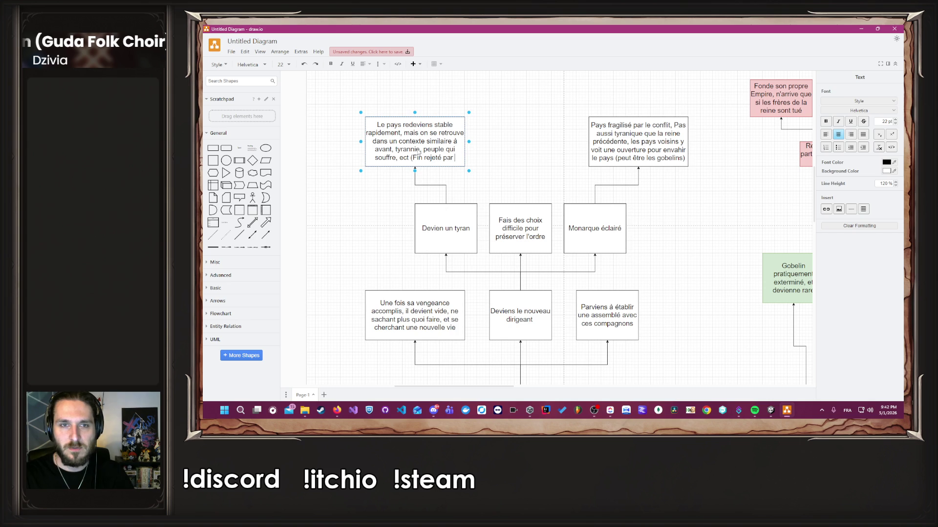
type("Robi")
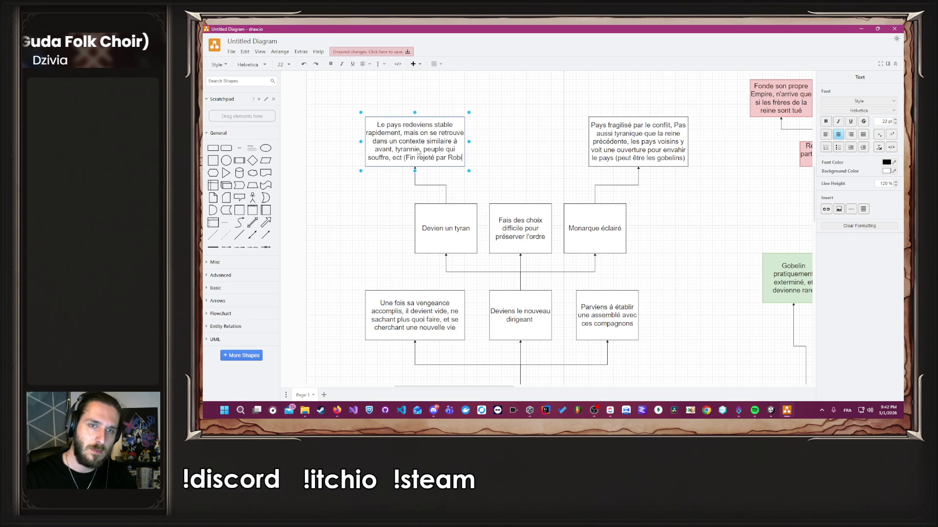
type("ne, si toujours vivante ")
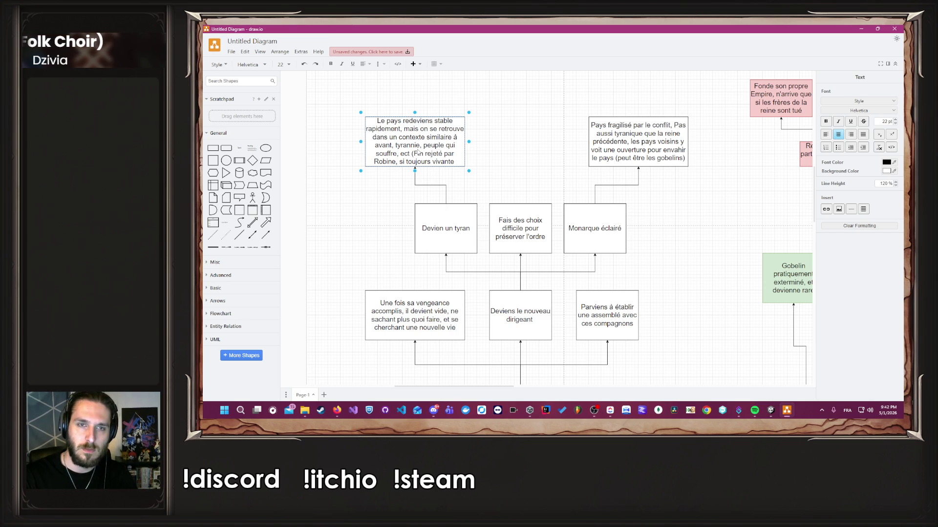
type("s'opposer")
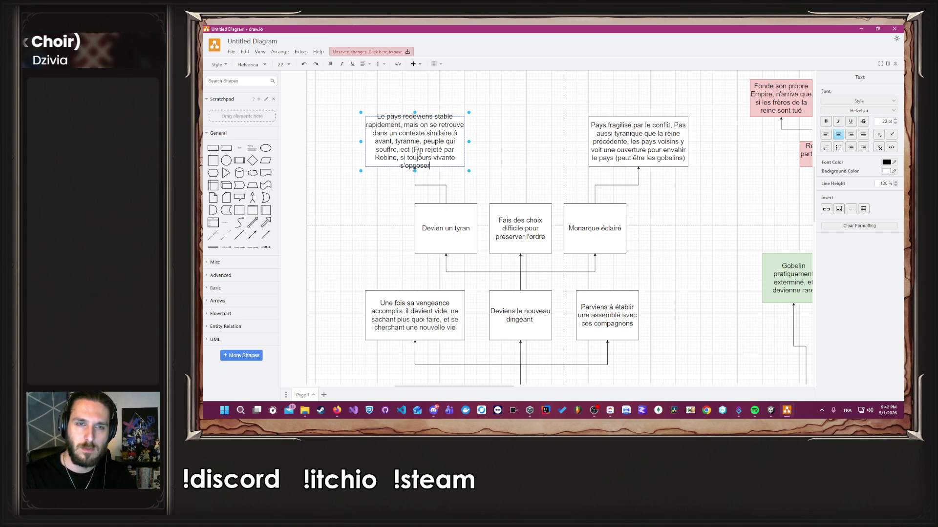
type("a au joueur)")
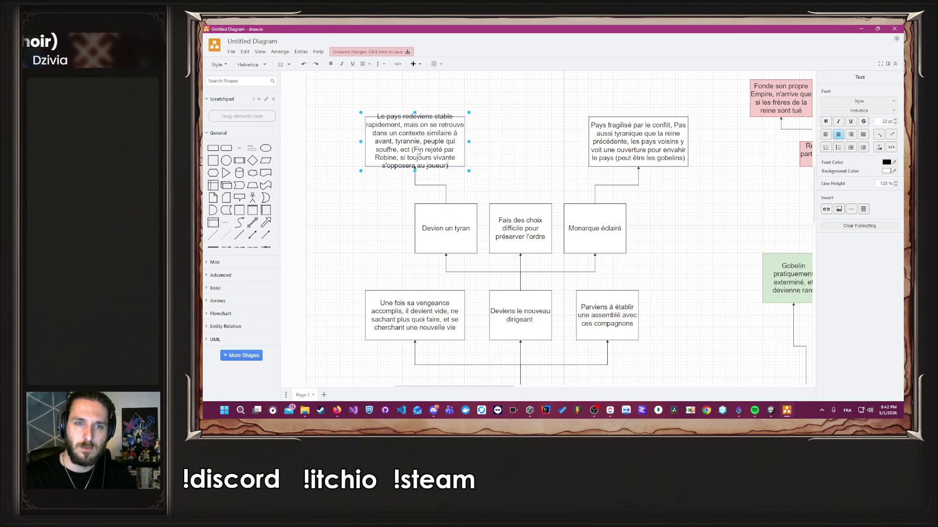
key("Escape")
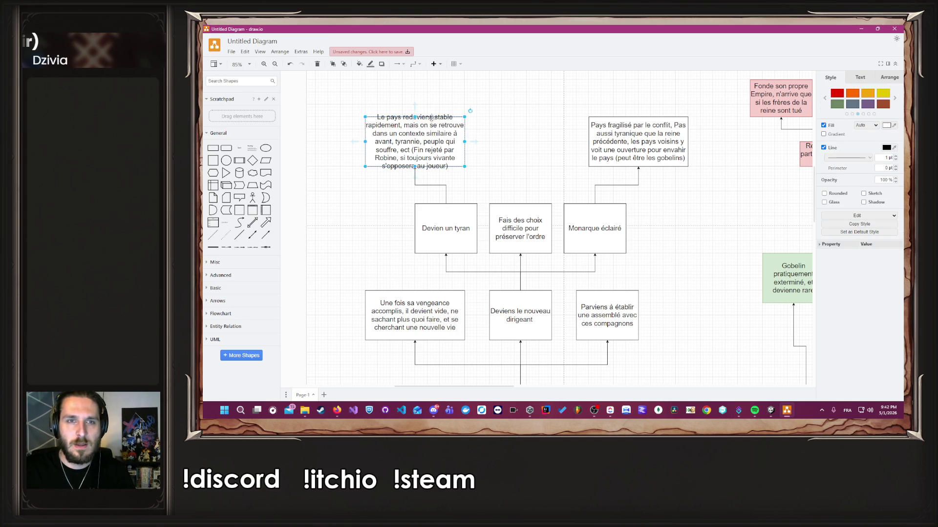
left_click_drag(415, 117, 415, 92)
left_click(496, 145)
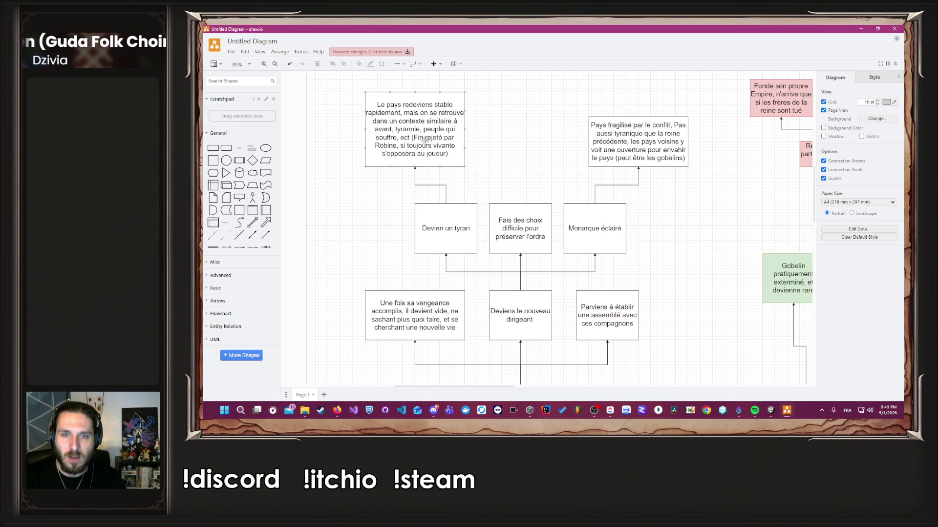
Copy a box above Fais des choix and write 'Essaye de trouver un équilibre… ses compagnons le lâche'.
left_click(432, 125)
left_click_drag(438, 151, 550, 146)
double_click(550, 147)
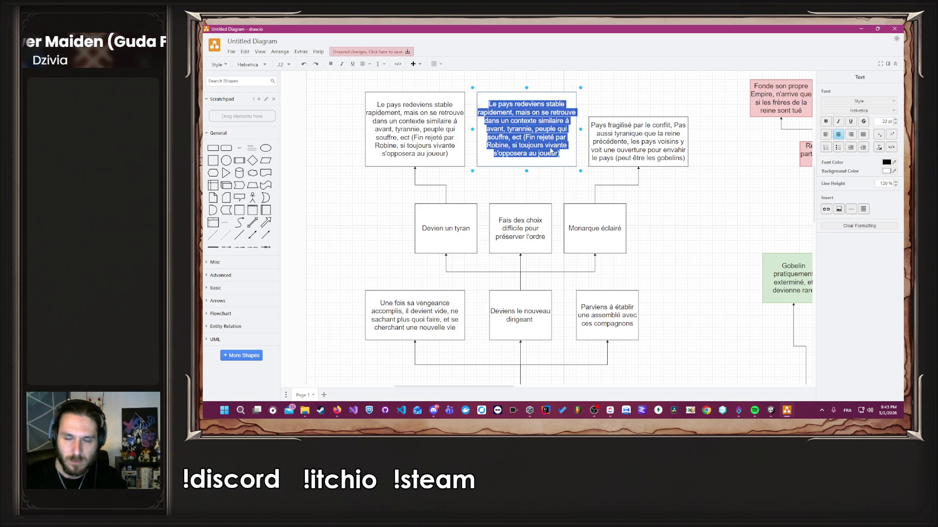
type("Es")
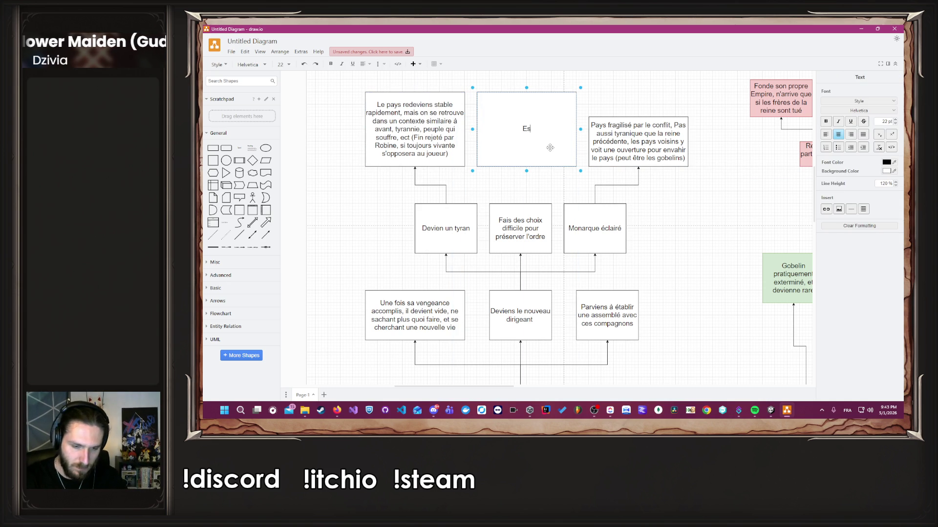
type("saye de tr")
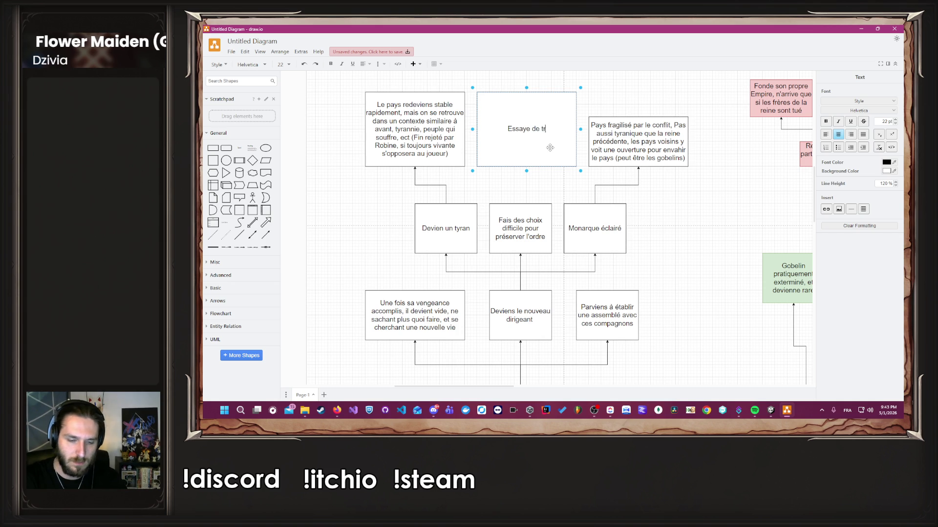
type("ouver un é")
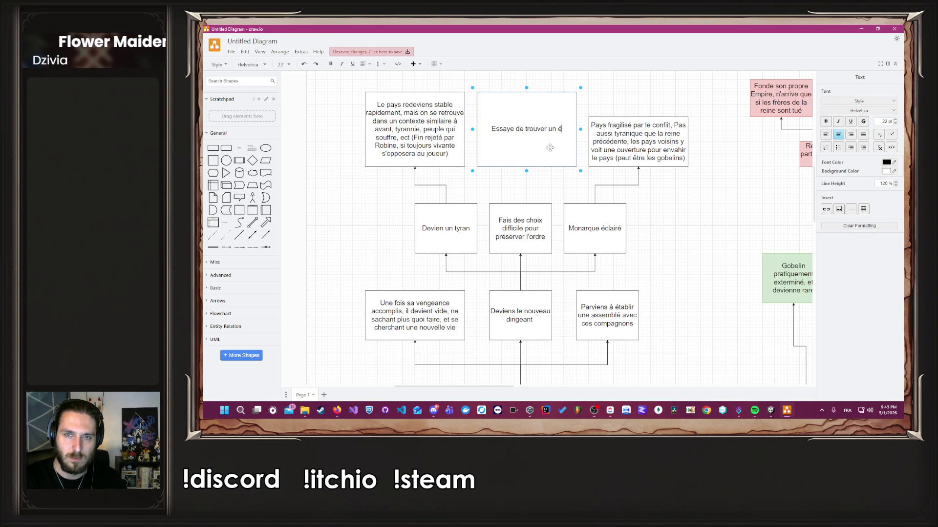
type("quilibre entre ")
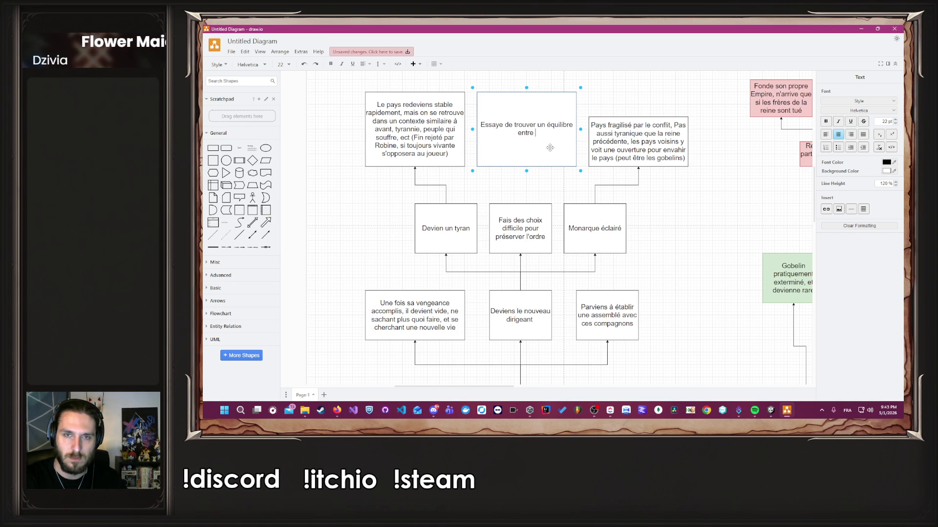
type("être bon")
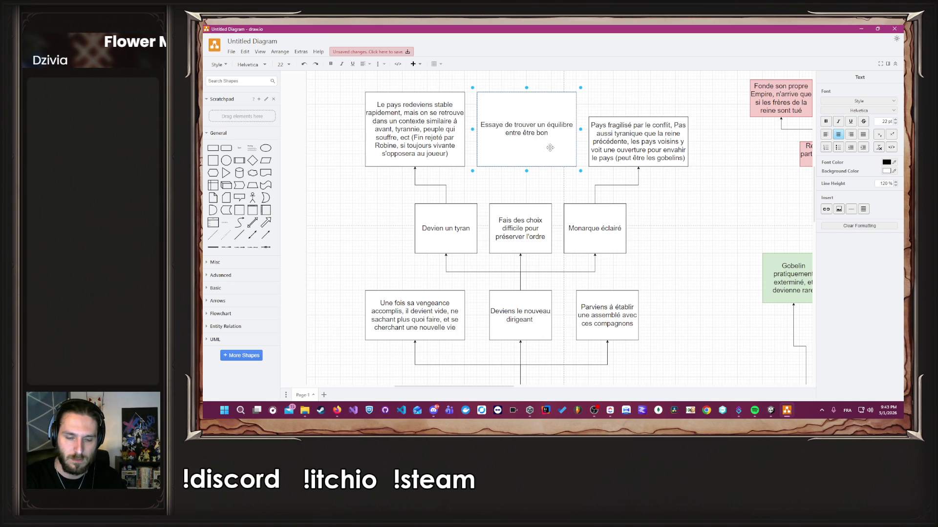
type(", et")
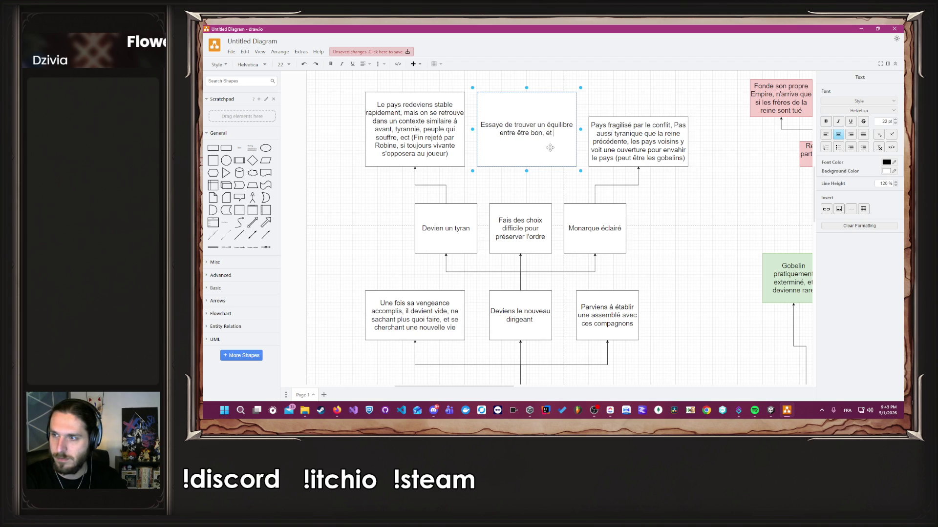
type(" être dur, parviens as")
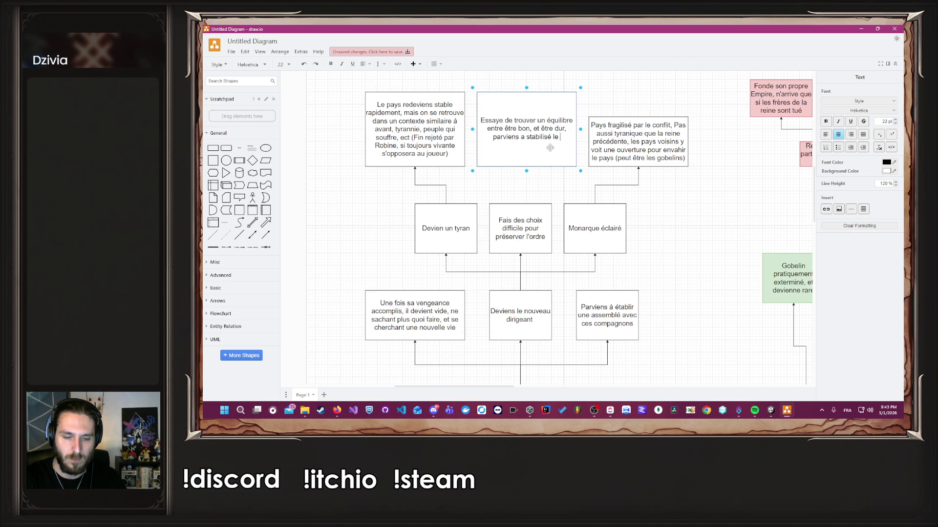
type("su")
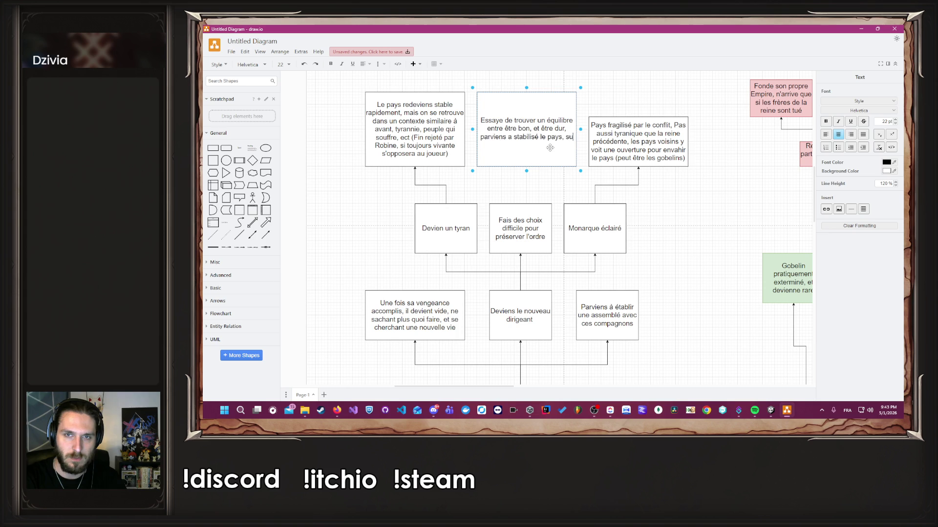
type("ffisamment pour ")
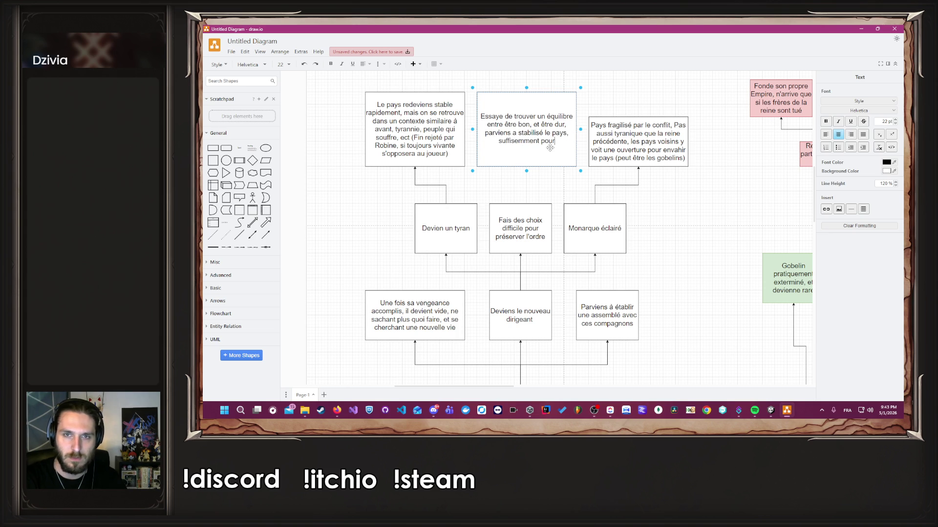
type("garder l")
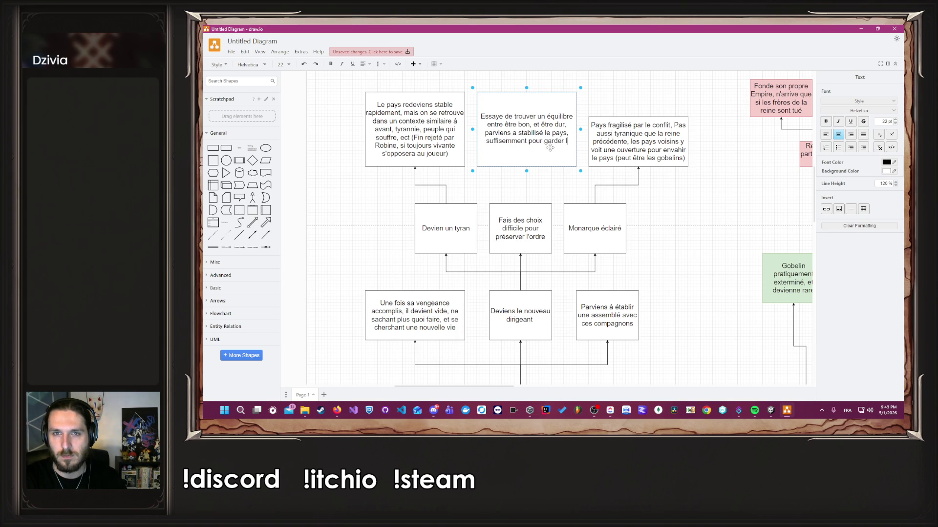
type("es en")
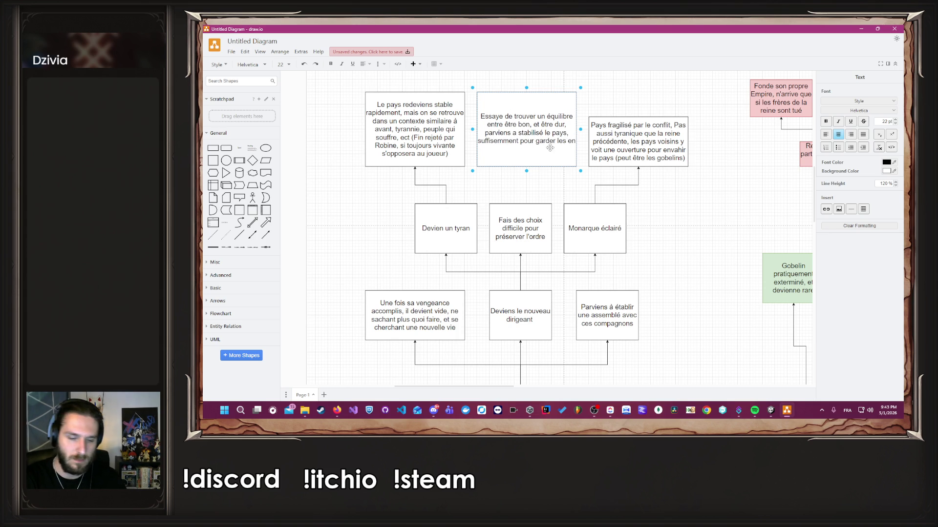
type("vahisseur a l")
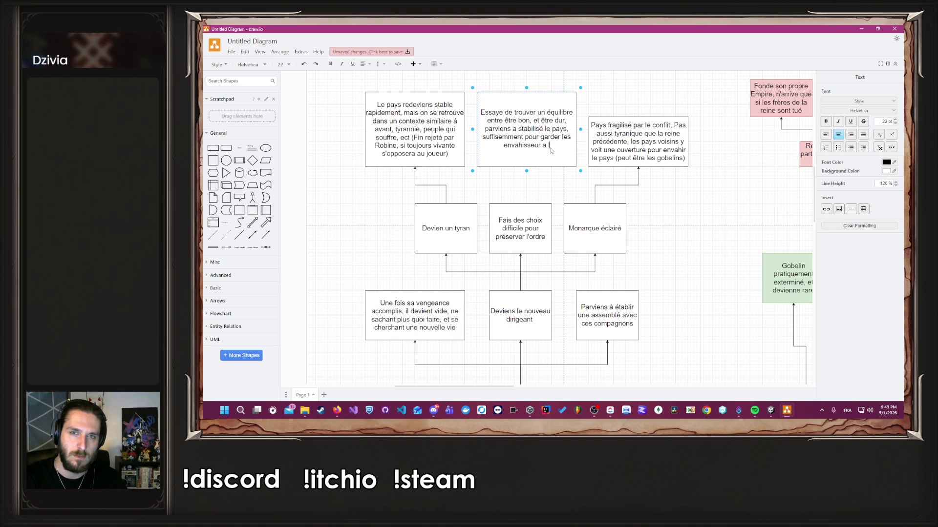
type("'écart, mais il est détesté")
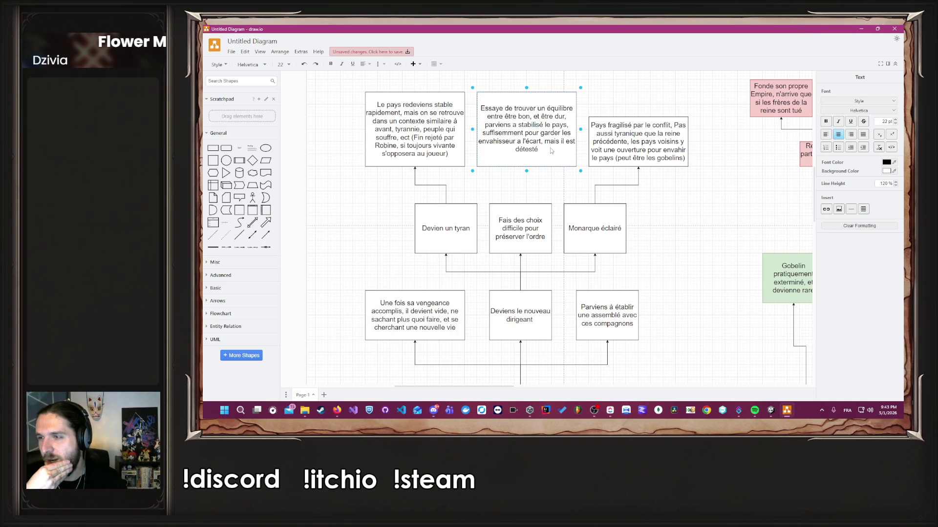
type("du peupl")
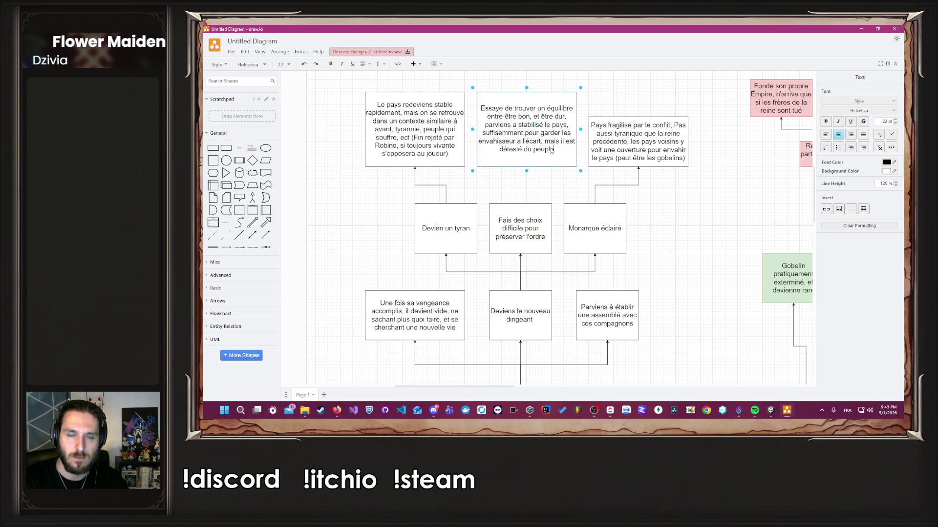
type("e et ")
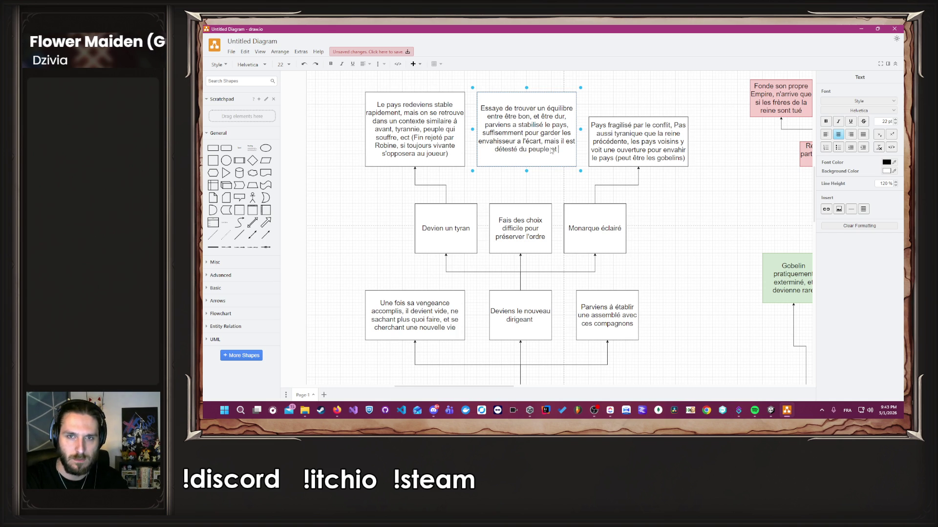
type("ses coma")
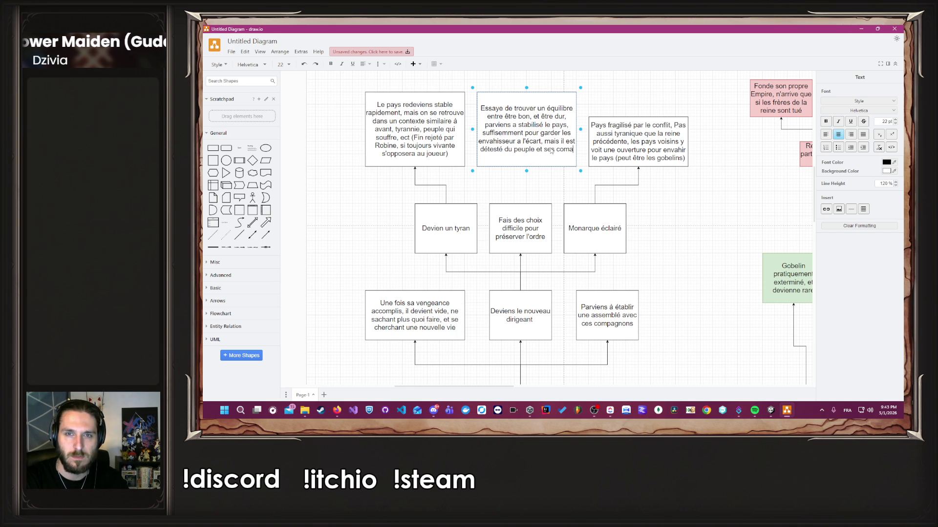
key("BackSpace")
type("pagnons le ")
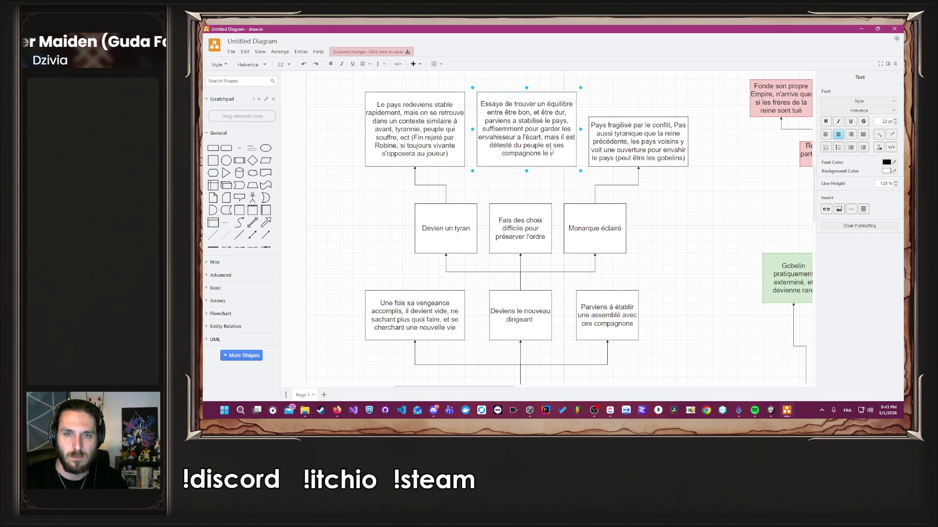
type("lâche")
left_click(520, 209)
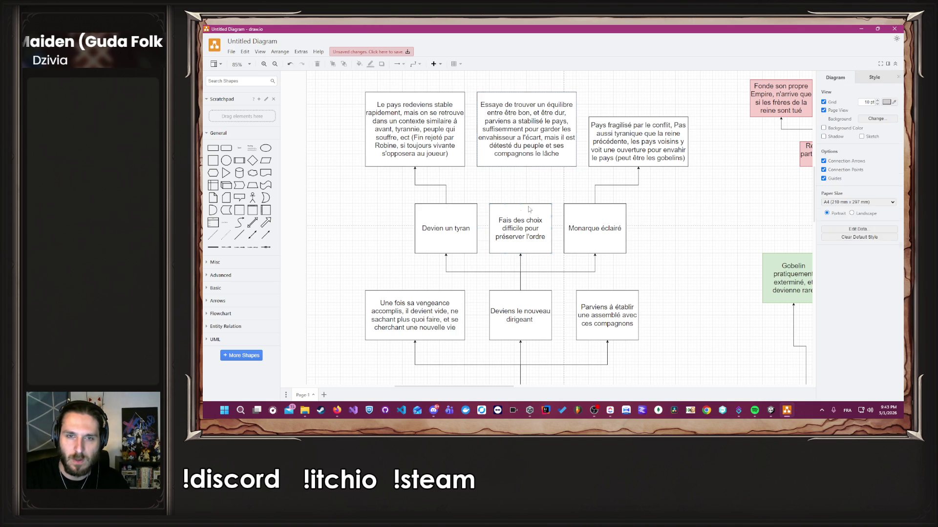
Link Fais des choix to the box above it and make the Pays fragilisé box taller.
left_click(505, 184)
left_click_drag(521, 193, 528, 166)
left_click(660, 145)
left_click_drag(638, 117, 636, 92)
Append ', si Skreg ennemi du joueur' to the Pays fragilisé text.
double_click(642, 128)
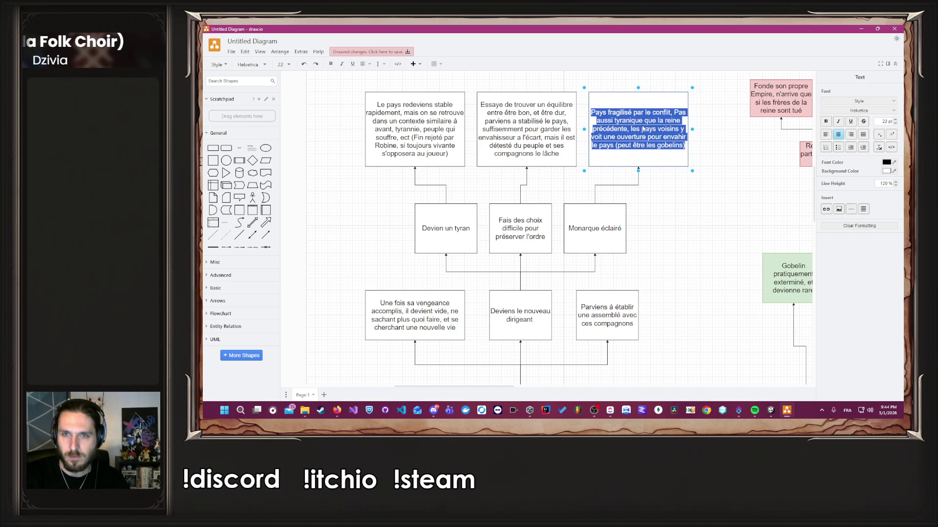
left_click(643, 128)
key("ctrl+End")
key("Left")
type(", si S")
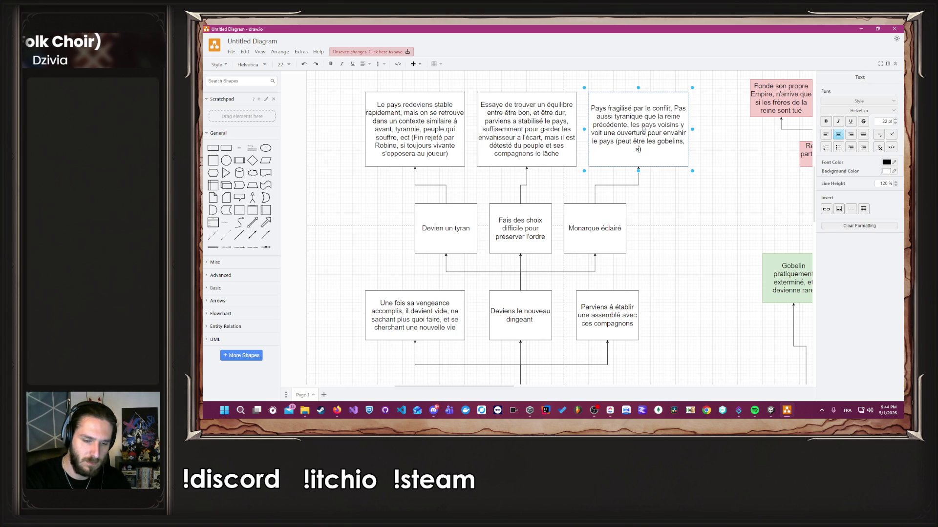
type("kreg")
type(" ennemi du j")
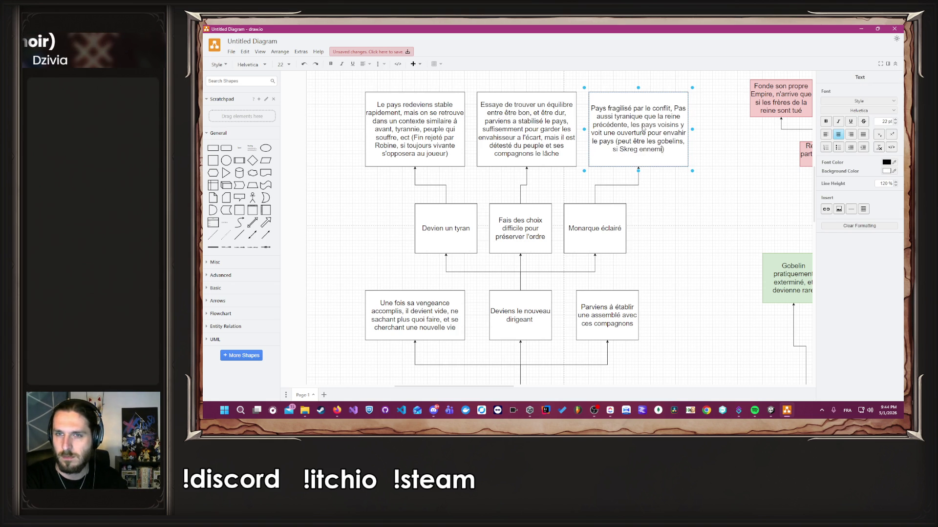
type("oueur")
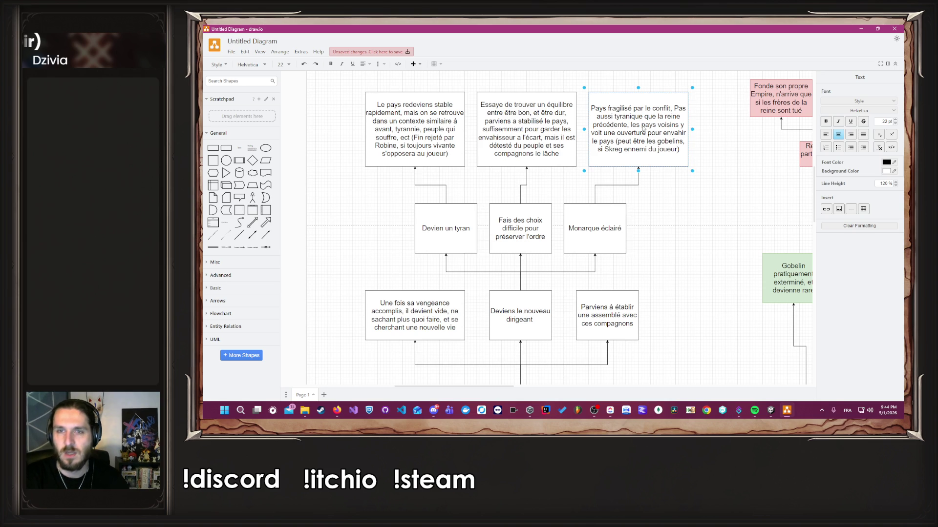
key("Escape")
left_click(674, 258)
scroll(674, 258, "down", 3)
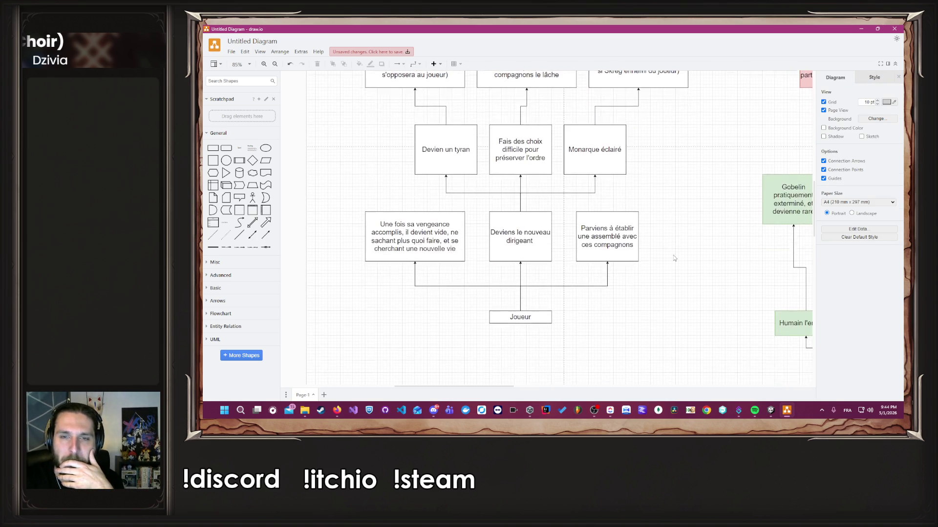
scroll(673, 257, "up", 1)
scroll(674, 257, "up", 1)
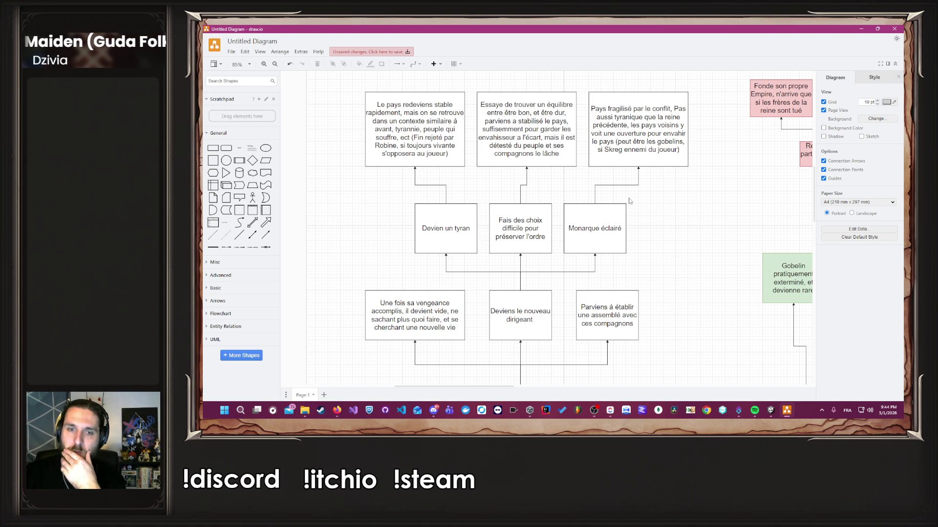
scroll(629, 198, "down", 3)
scroll(667, 183, "up", 2)
scroll(457, 198, "left", 3)
scroll(457, 198, "down", 1)
scroll(457, 198, "up", 2)
scroll(457, 198, "down", 1)
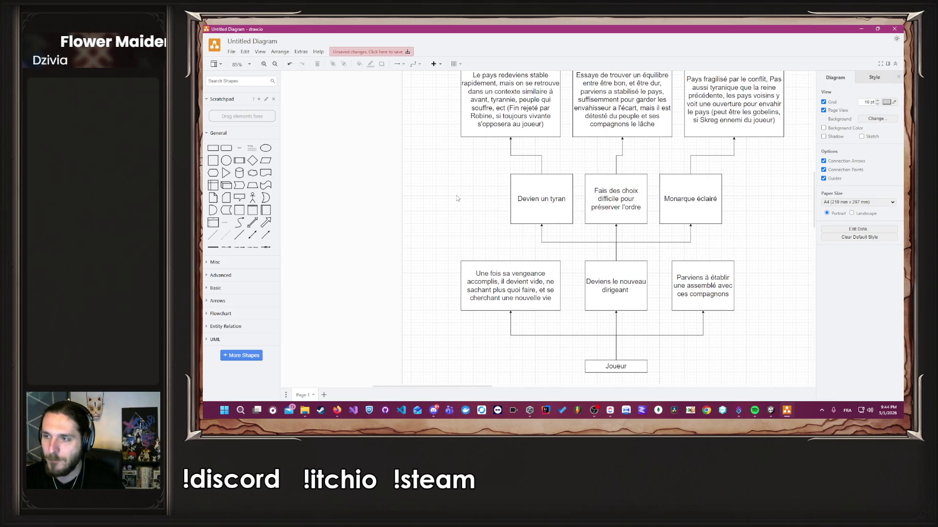
Copy the Le pays redeviens stable box to the left and link the vengeance box to it.
mouse_move(528, 125)
left_mouse_down()
mouse_move(527, 116)
mouse_move(415, 213)
mouse_move(424, 231)
left_mouse_up()
left_click(519, 263)
left_click_drag(510, 268, 460, 217)
mouse_move(508, 241)
left_mouse_down()
mouse_move(485, 240)
mouse_move(493, 254)
left_mouse_up()
Retype it: surviving former companions found a fragile assembly threatened with invasion.
double_click(417, 217)
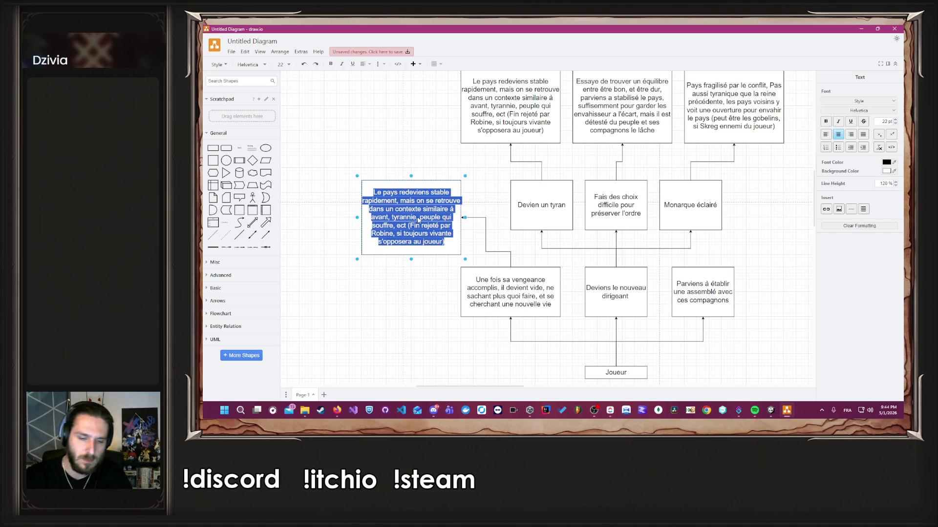
type("Les anciens compagnons d")
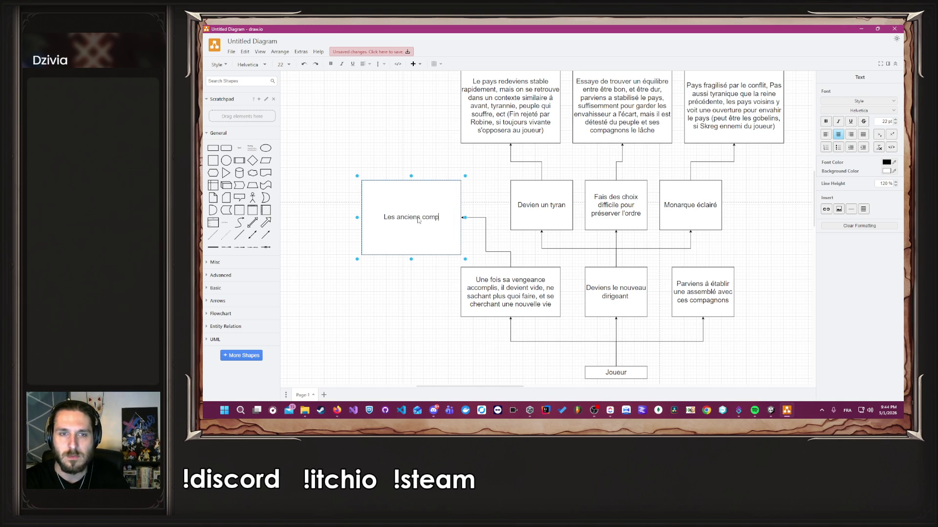
type("u jou")
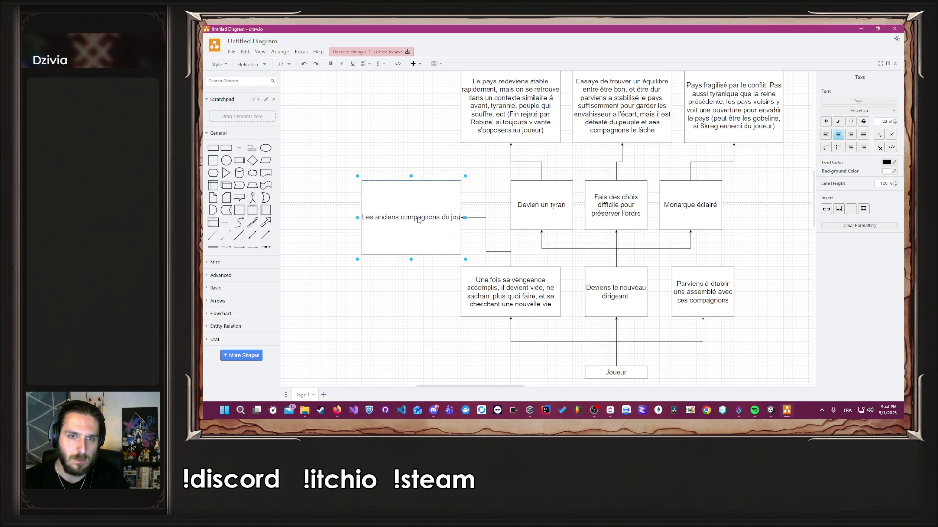
type("eur (si ils so")
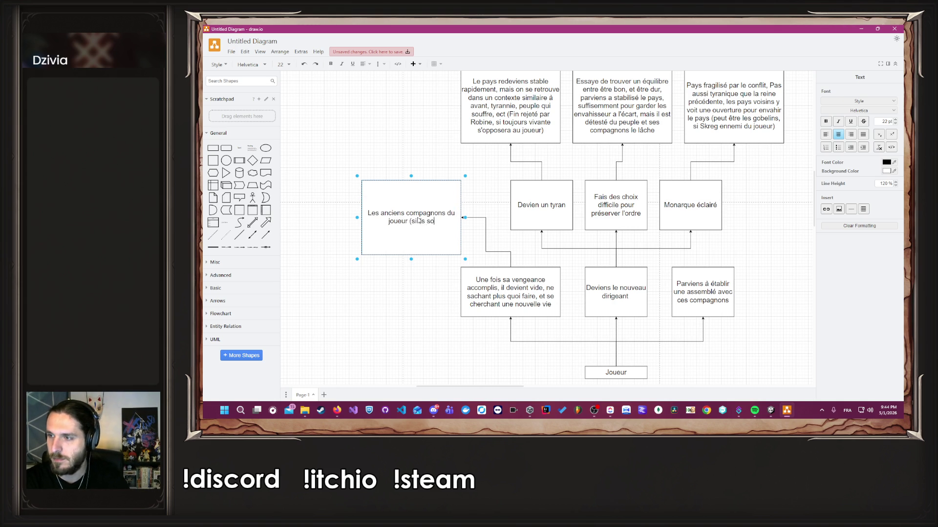
type("nt encore en vie) fondent une assemblé,")
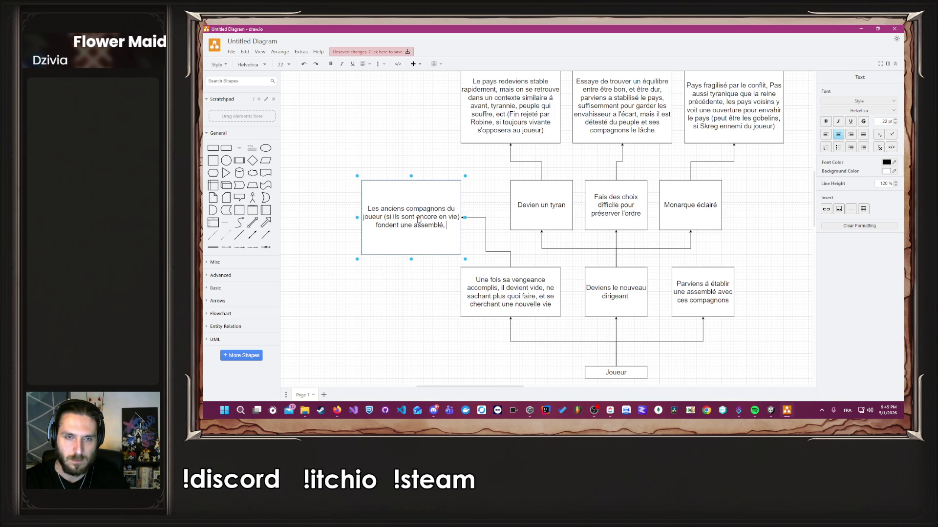
type("fragile")
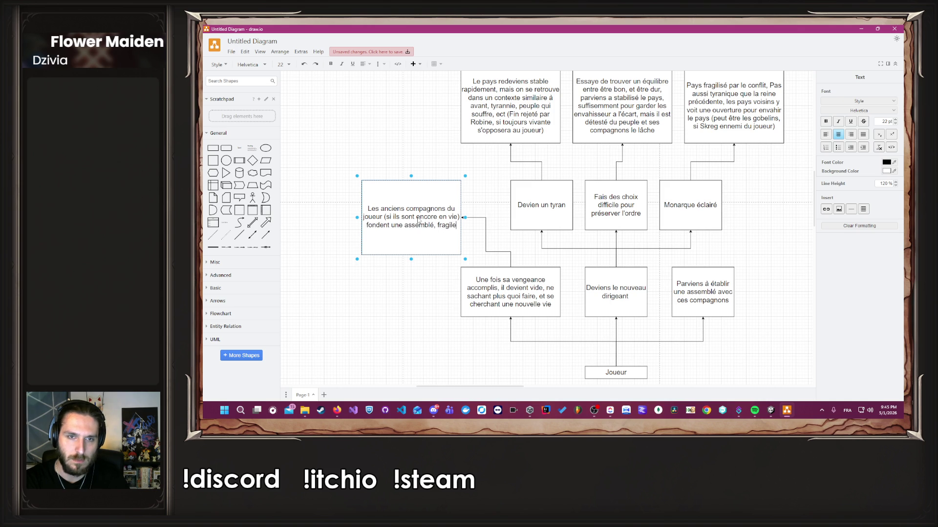
type(" et sont me")
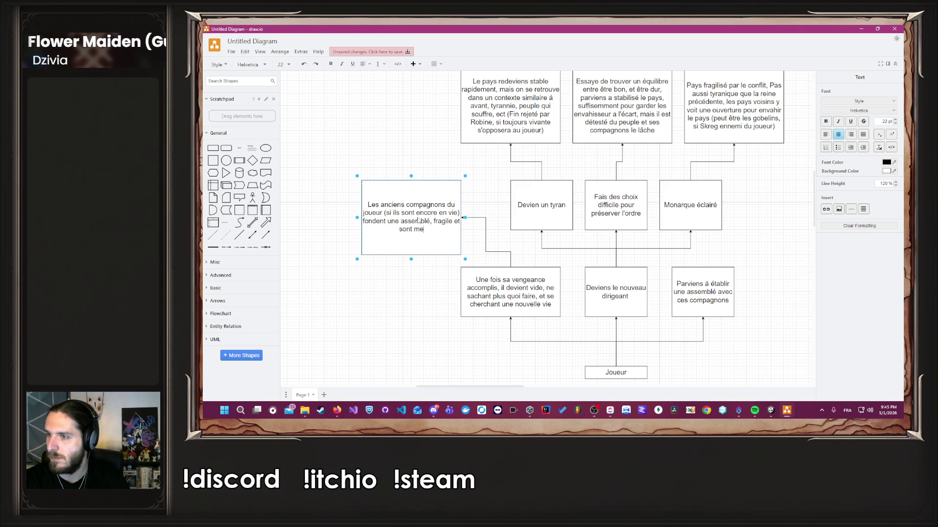
type("nacé d'être en")
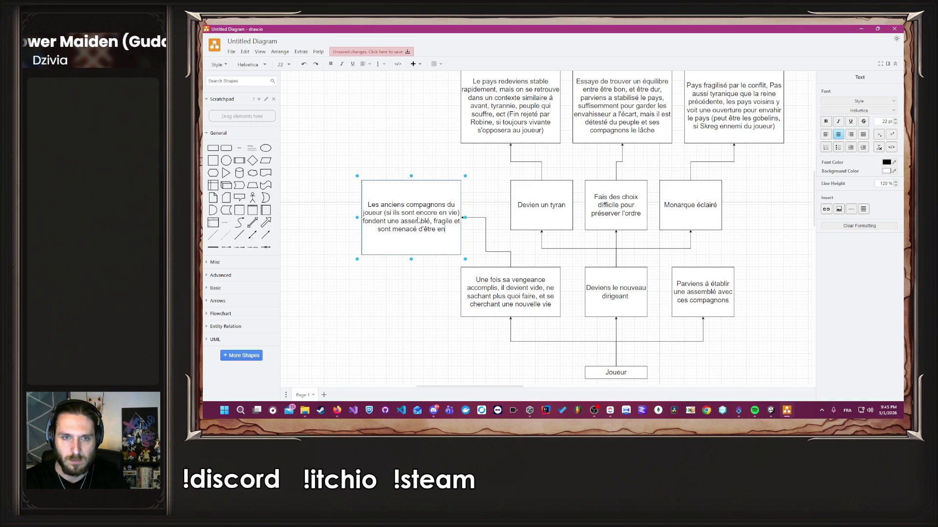
type("vahis")
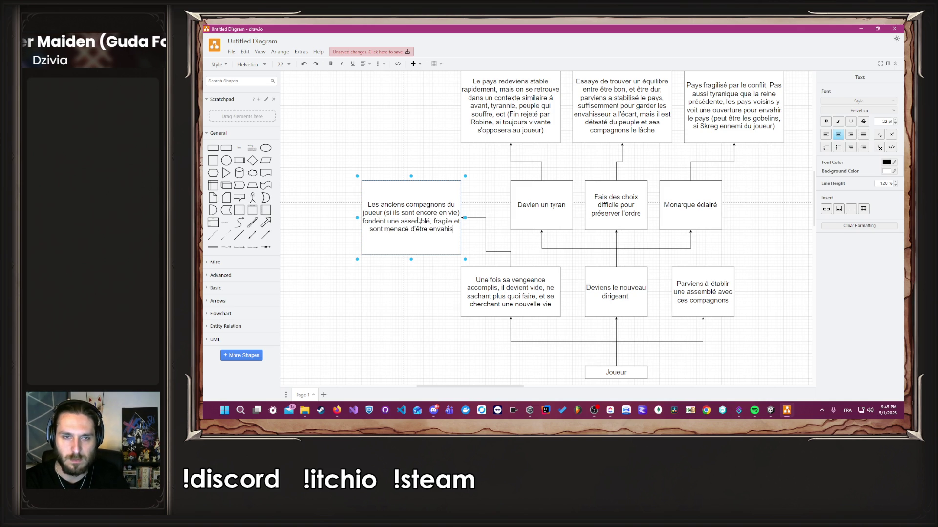
left_click(363, 288)
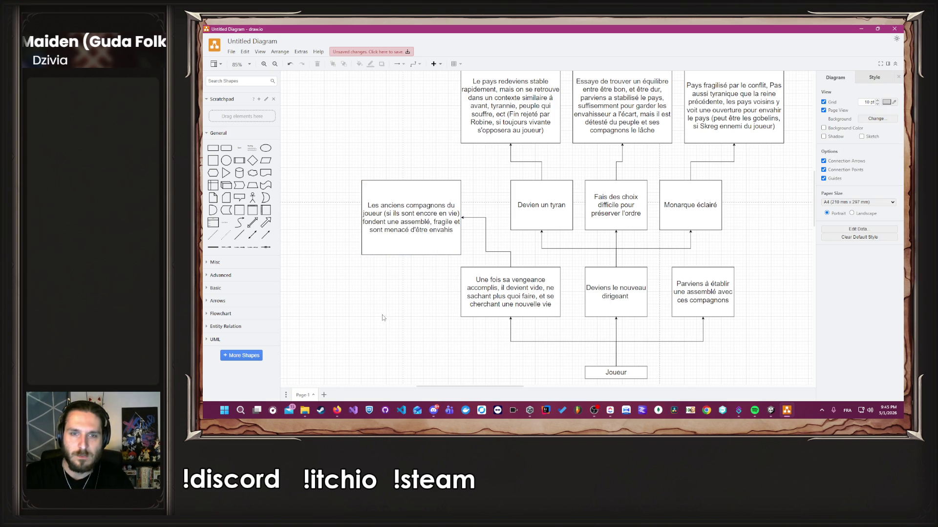
left_click(714, 302)
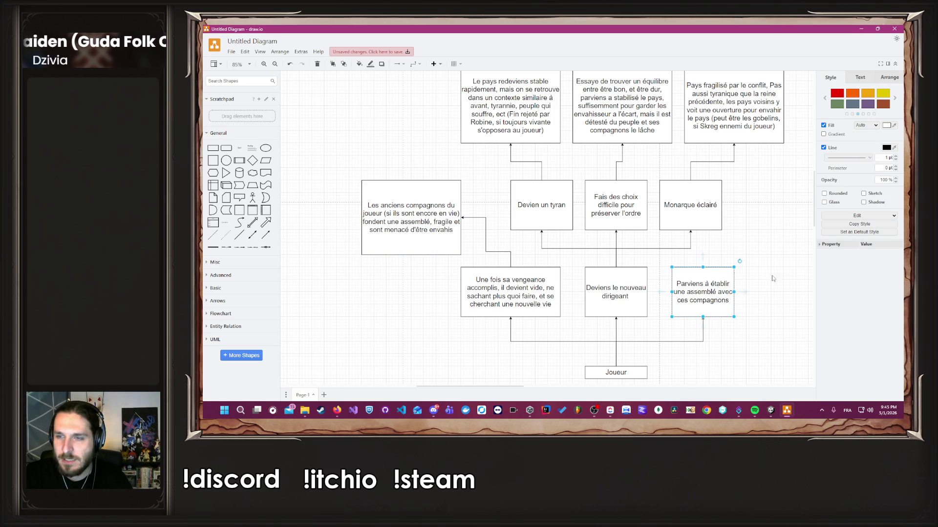
Copy the companions box beside Monarque éclairé and write the model-democracy ending, 'Bonne fin, la plus dur à avoir'.
left_click(771, 325)
left_click(427, 231)
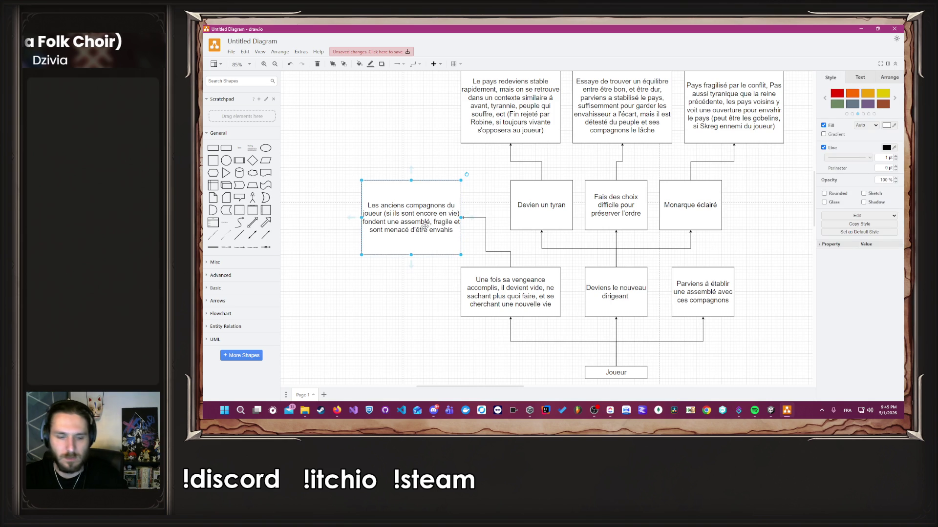
mouse_move(427, 231)
left_mouse_down()
mouse_move(378, 176)
mouse_move(688, 254)
mouse_move(757, 172)
mouse_move(783, 164)
left_mouse_up()
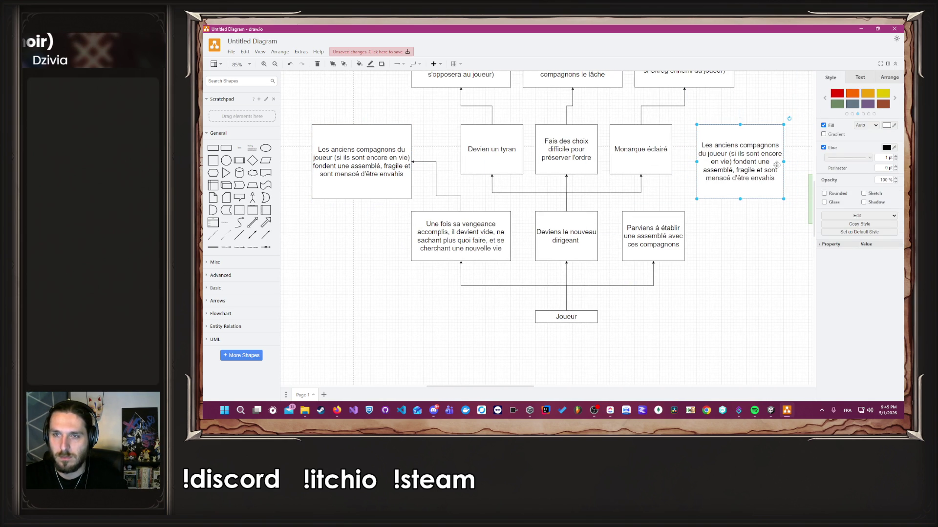
double_click(778, 168)
type("Devient un")
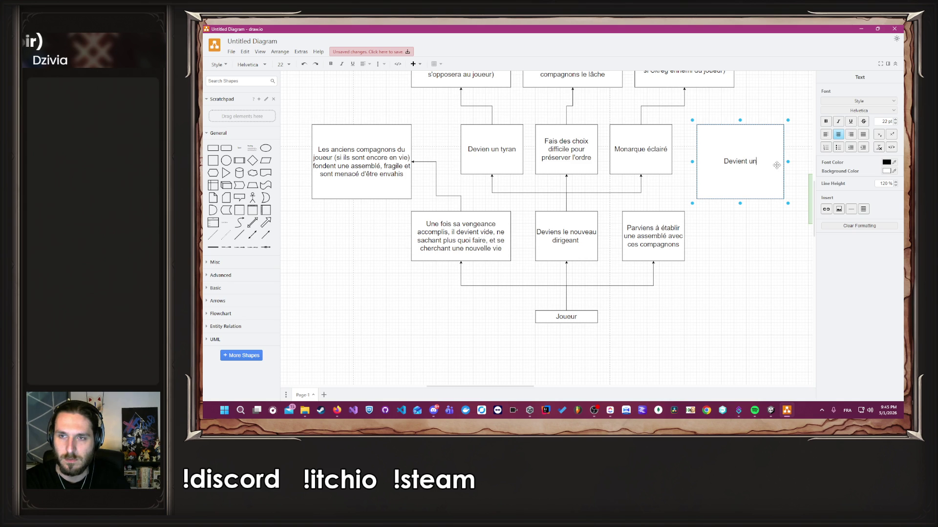
type(" modèle de d")
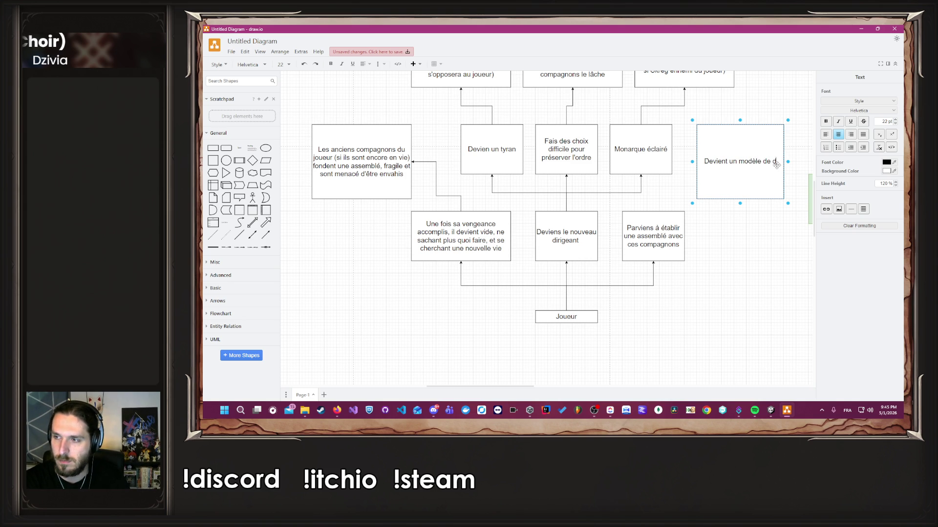
type("émocrati")
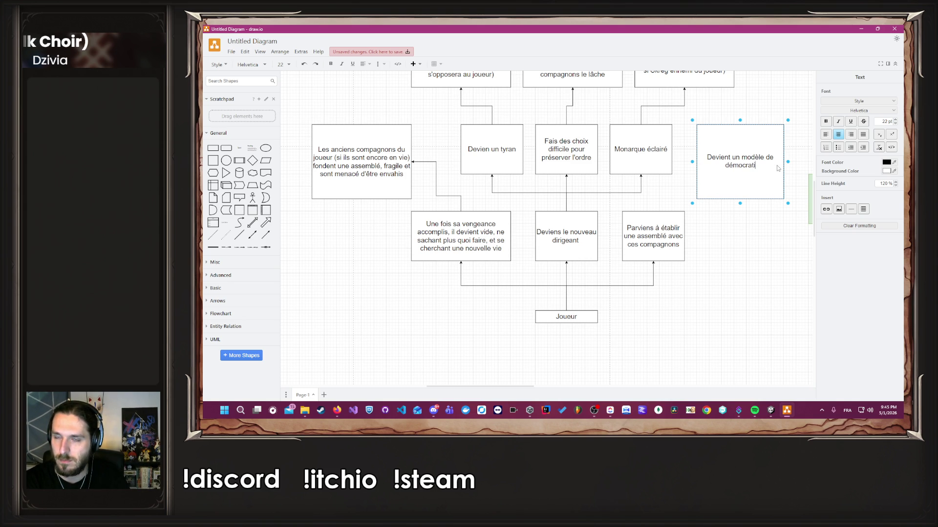
type("e., état fra")
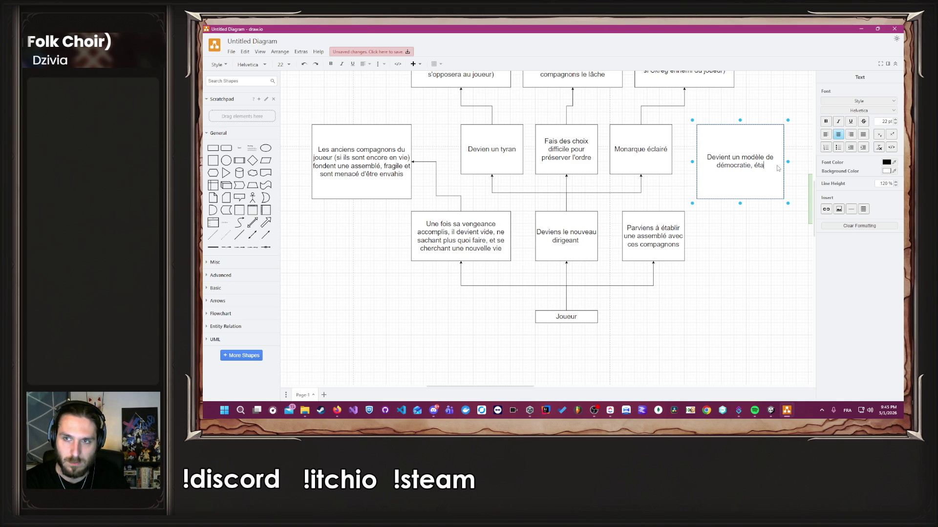
type("gil")
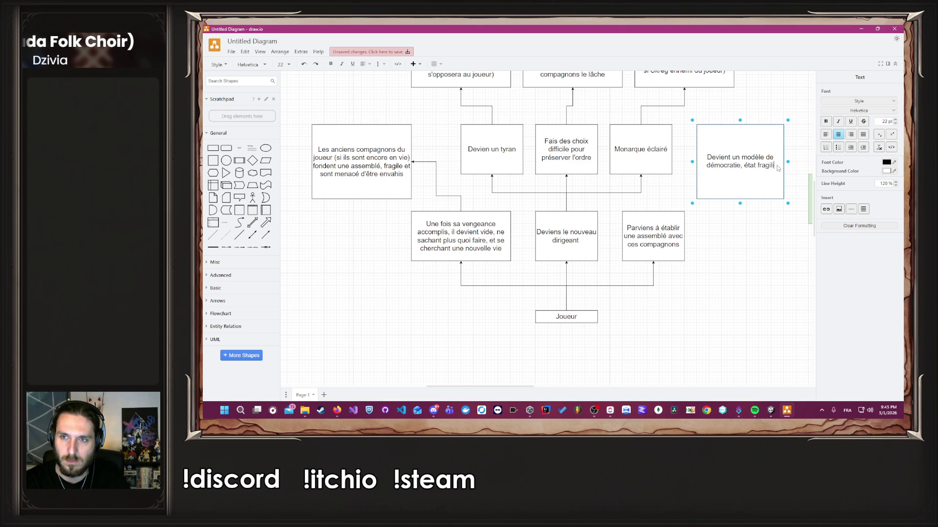
type("isé et plus lent à")
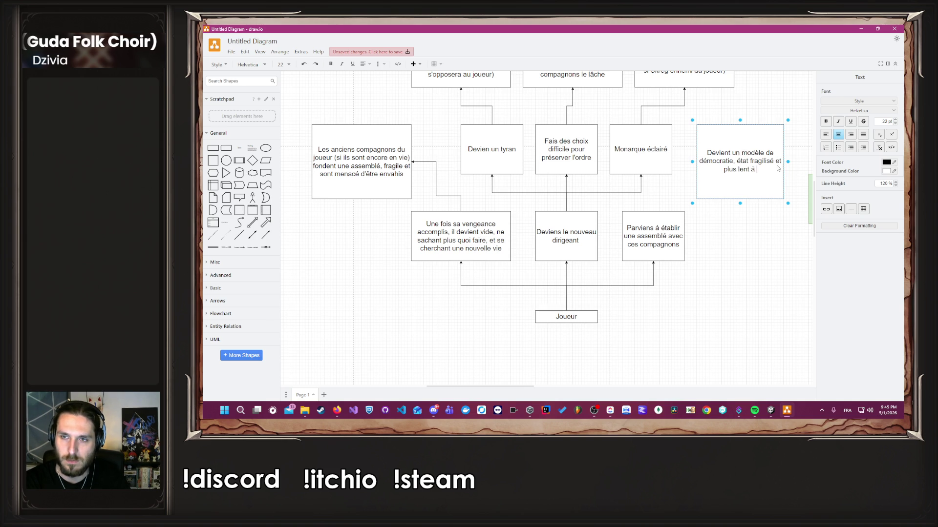
type(" se rétablir, ")
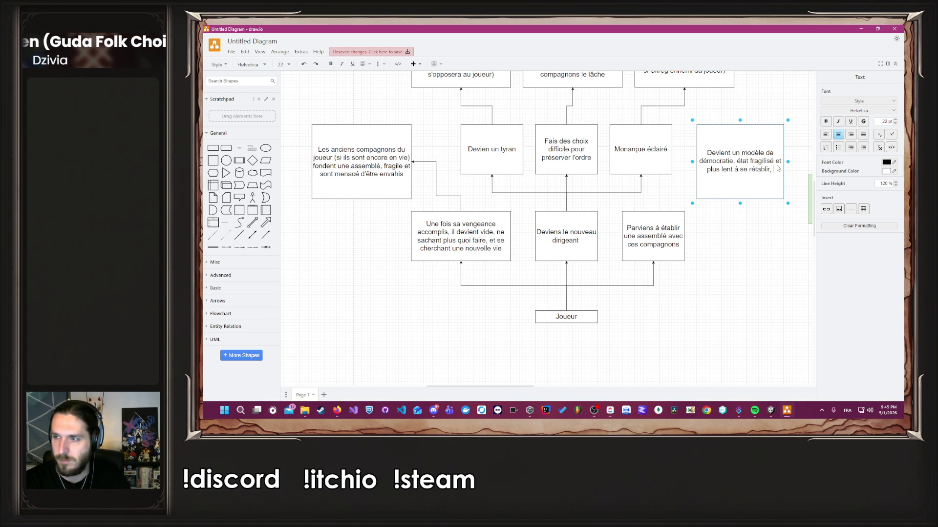
type("mais si tout le")
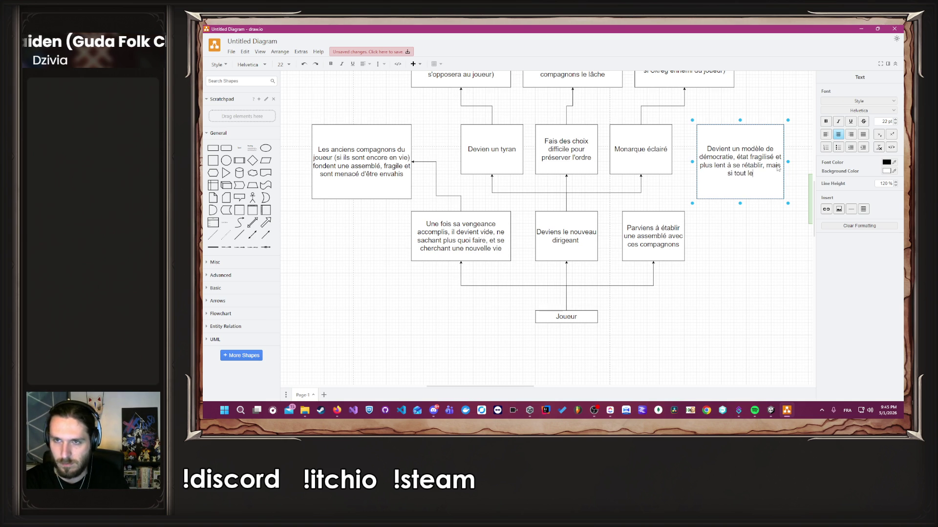
type("s compagno")
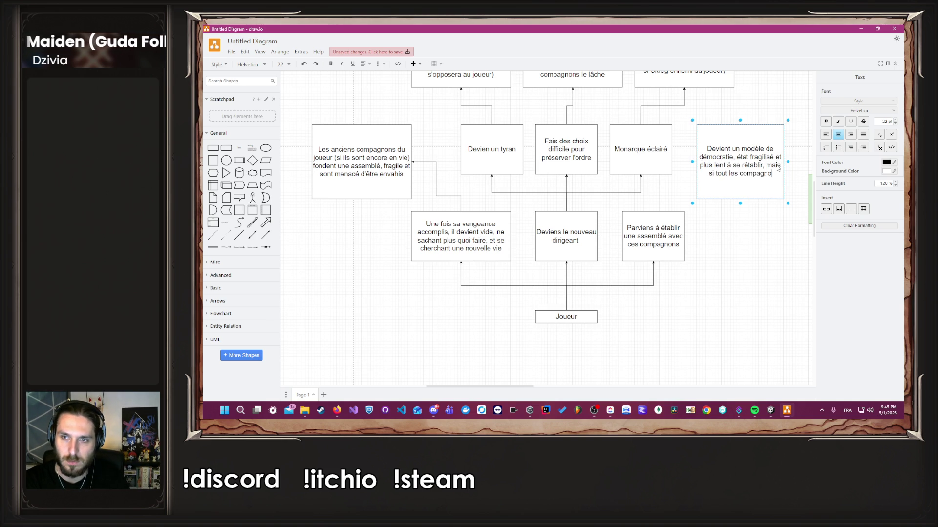
type("ns, sont")
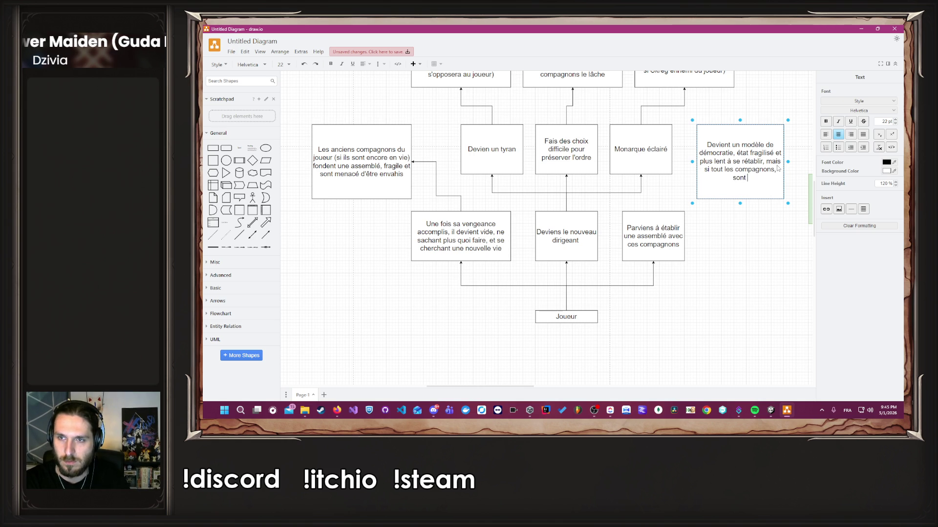
type(" unis, et toutes les ")
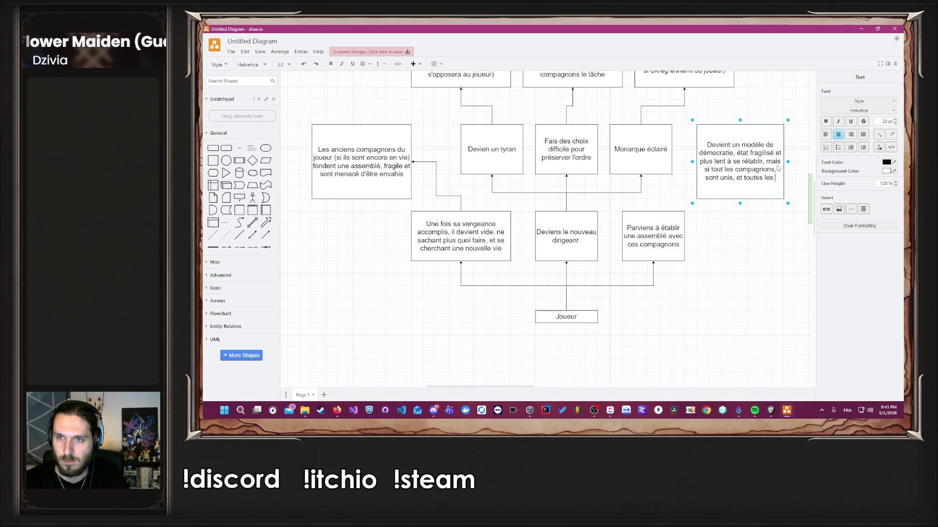
type("factions égaleme")
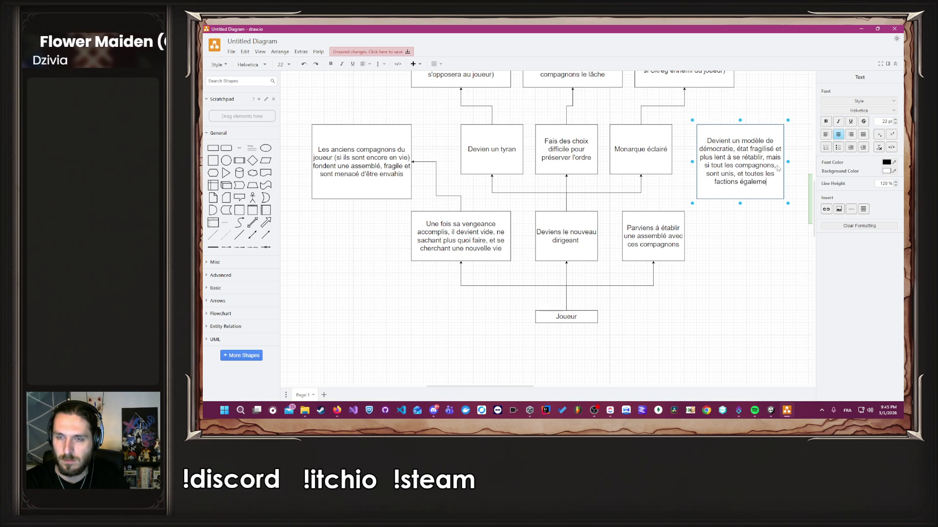
type("les envahisseur")
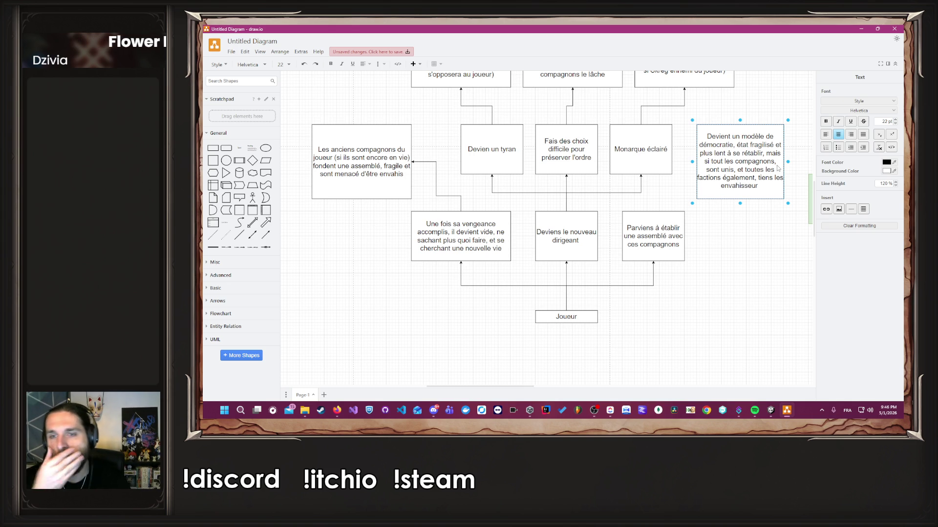
type("l'écart, ")
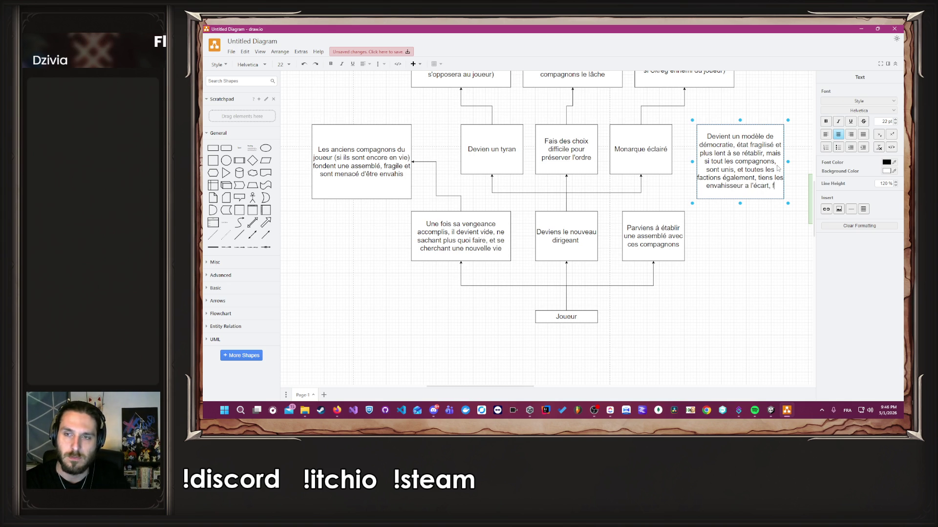
type("\"Bonne fin")
type(", la plus ")
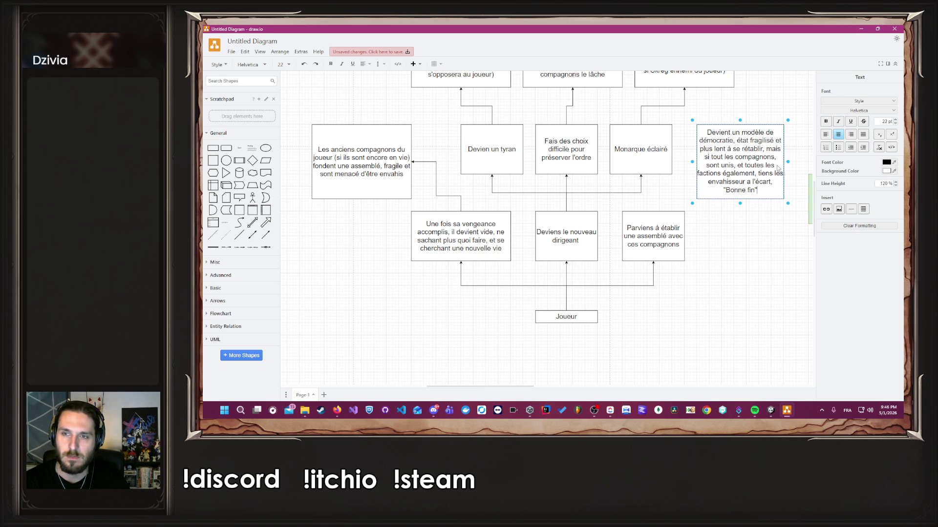
type("dur à avoir\"")
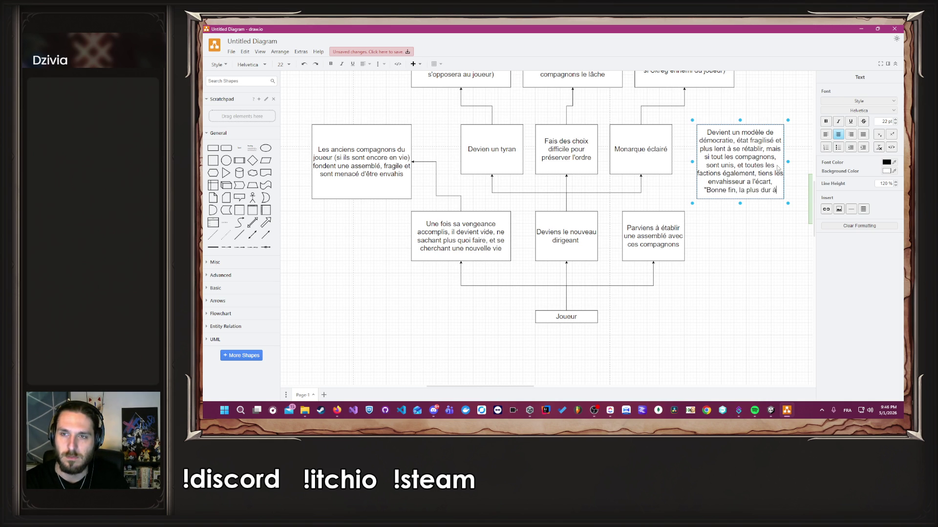
left_click(694, 257)
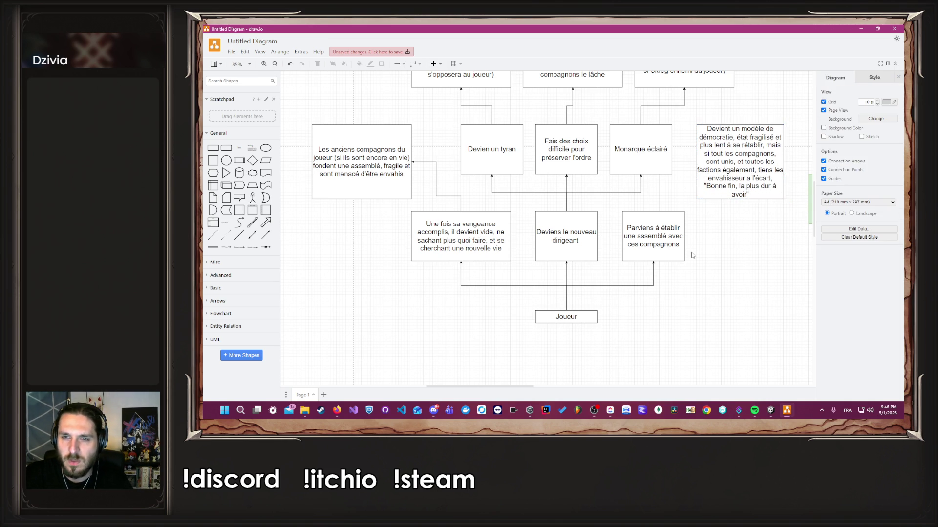
Connect 'Parviens à établir' to the democracy box, then move the whole black tree up-left.
left_click_drag(683, 236, 740, 198)
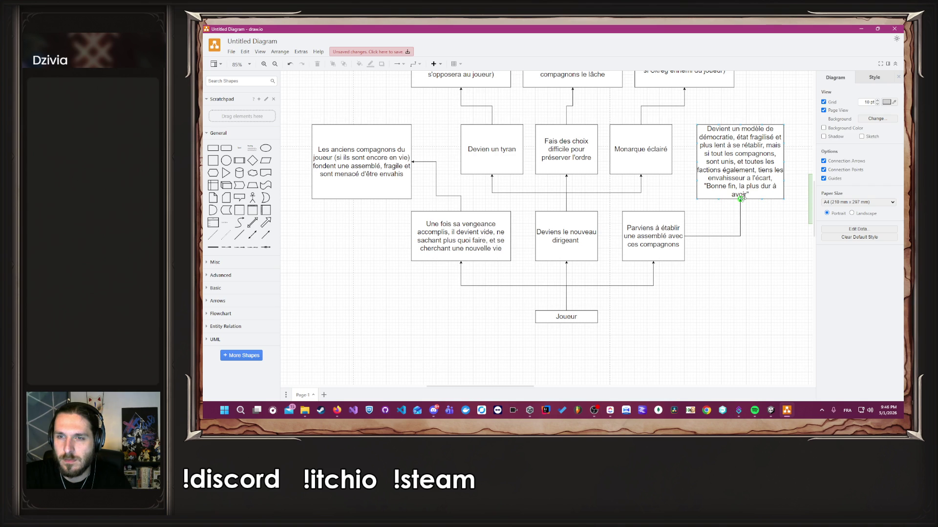
scroll(578, 268, "down", 5, "ctrl")
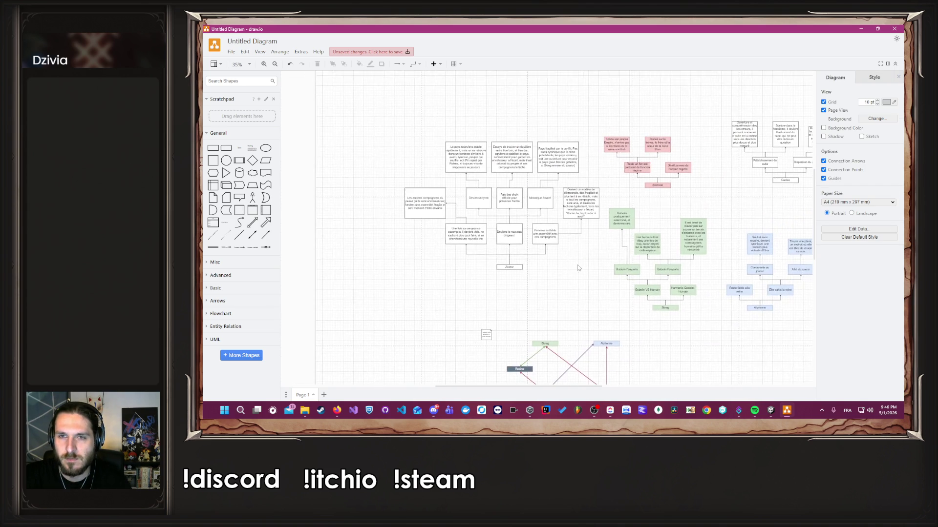
mouse_move(359, 125)
left_mouse_down()
mouse_move(589, 286)
mouse_move(604, 283)
left_mouse_up()
left_click_drag(514, 234, 473, 207)
left_click(538, 254)
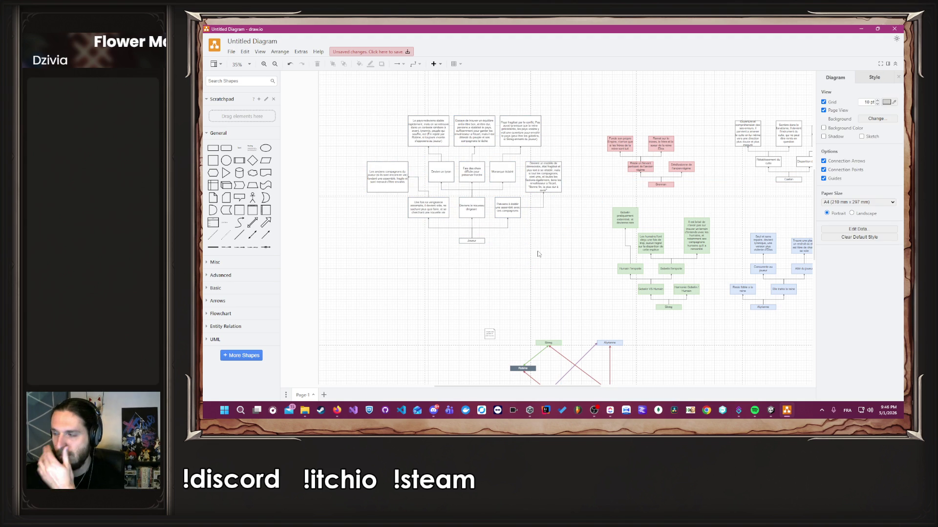
scroll(538, 253, "down", 3)
scroll(544, 283, "up", 4)
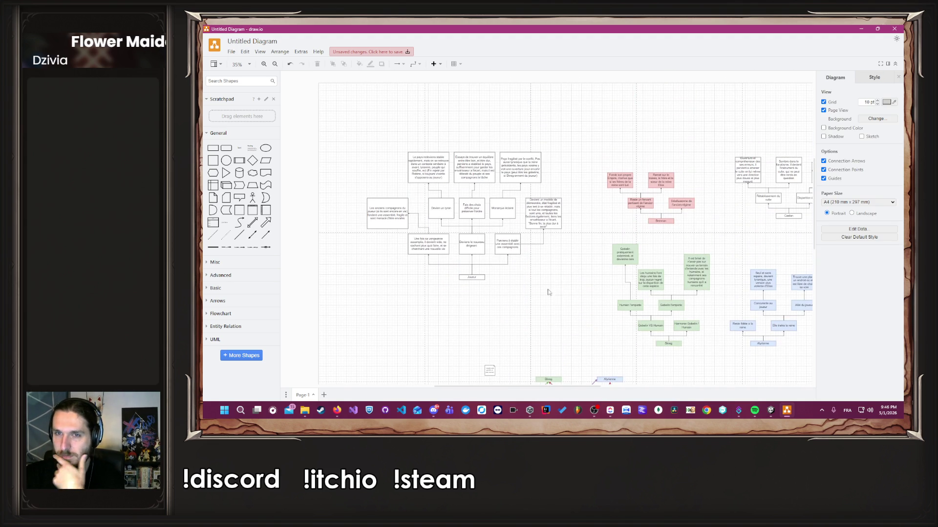
scroll(595, 210, "up", 6)
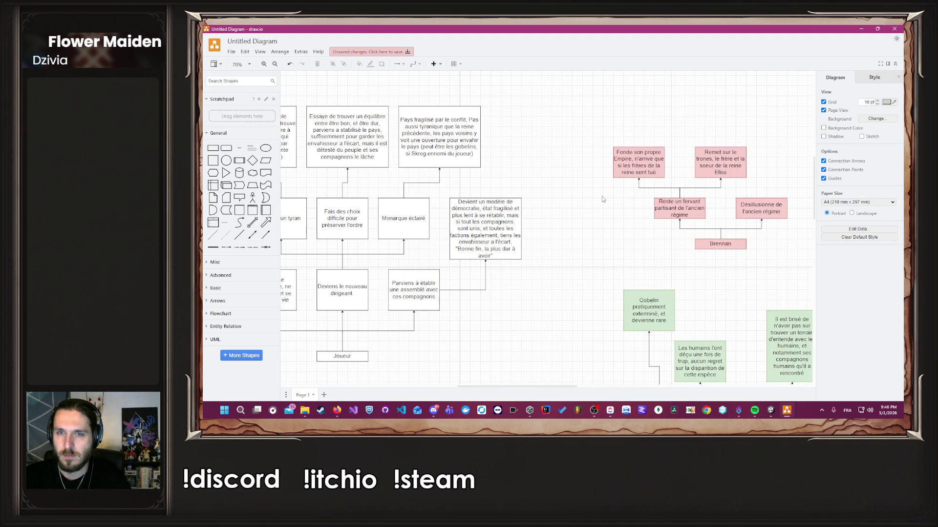
In the pink box, write 'Le joueur est mort, et il a pris la tête du groupe… il prend le pouvoir, devenant un'.
double_click(647, 151)
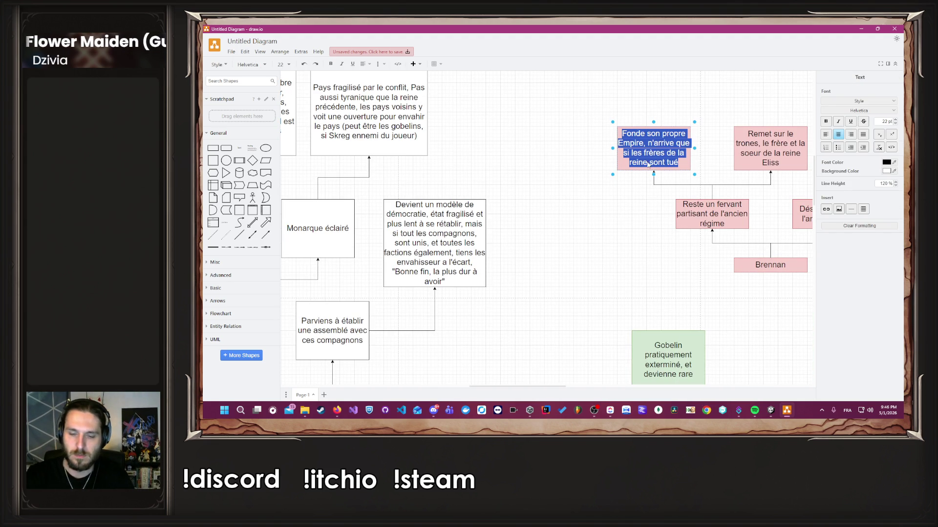
left_click(648, 165)
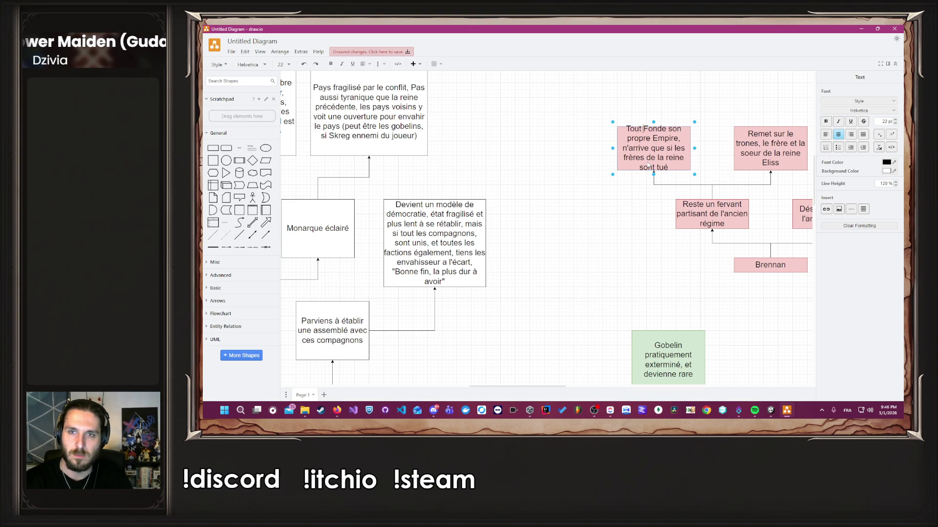
type("Le joueur est ")
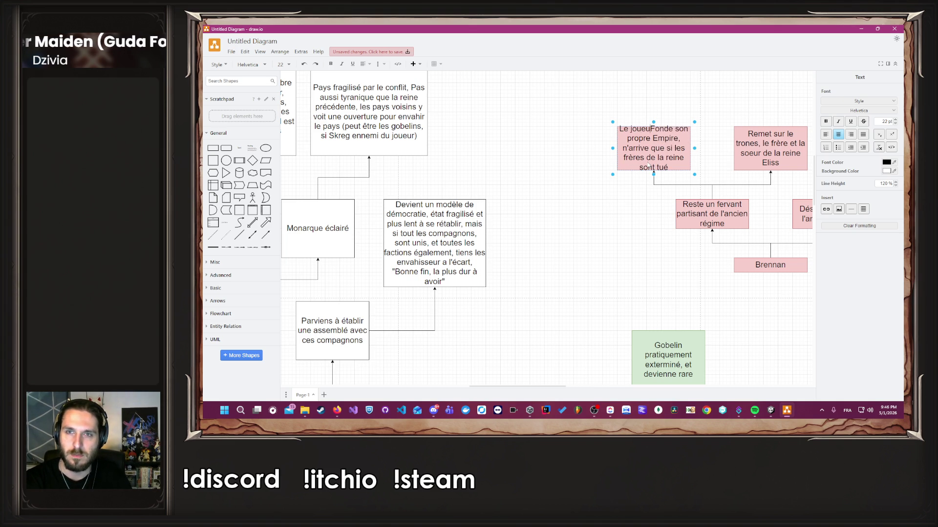
type("mort, et il a pr")
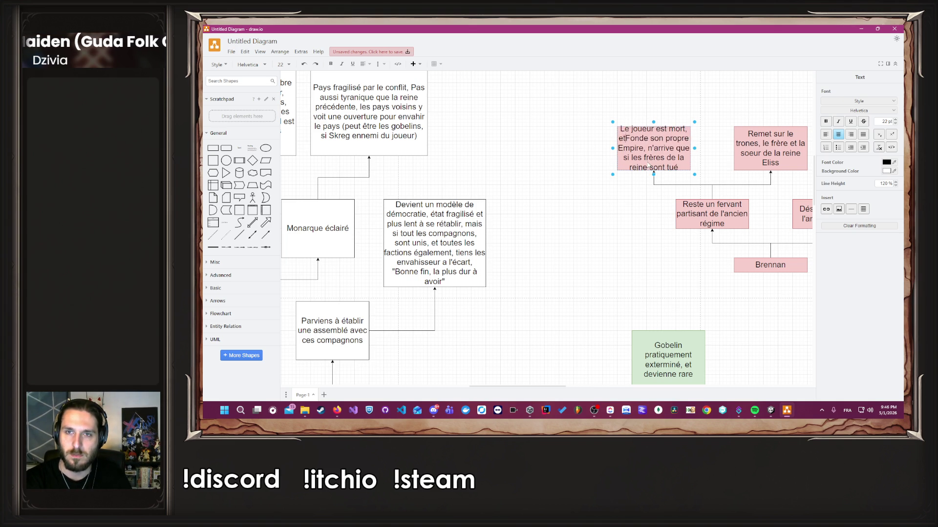
type("is la tête")
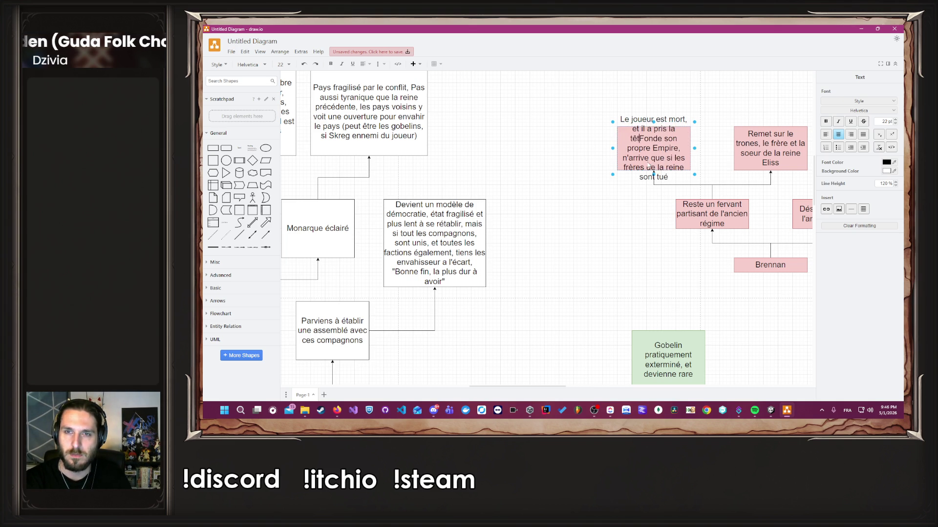
type(" du groupe d'aven")
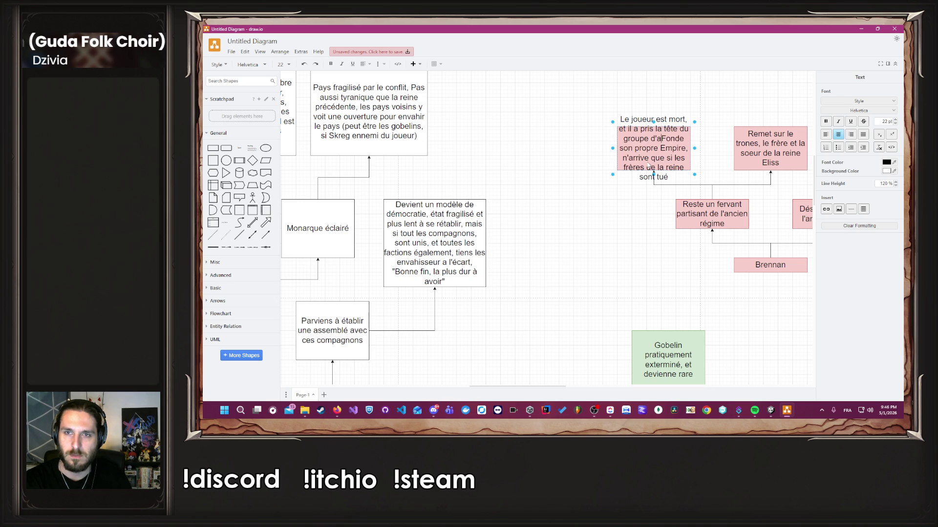
type("turier, La plu")
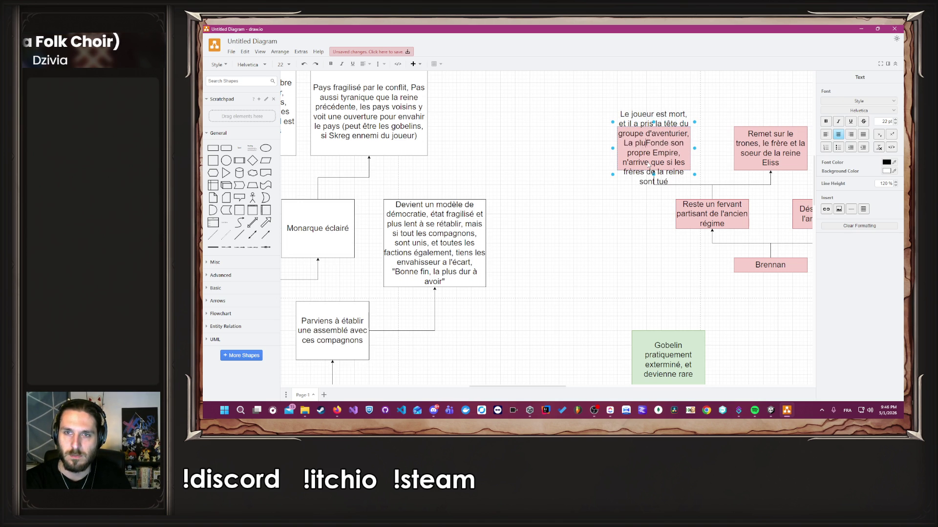
type("on ")
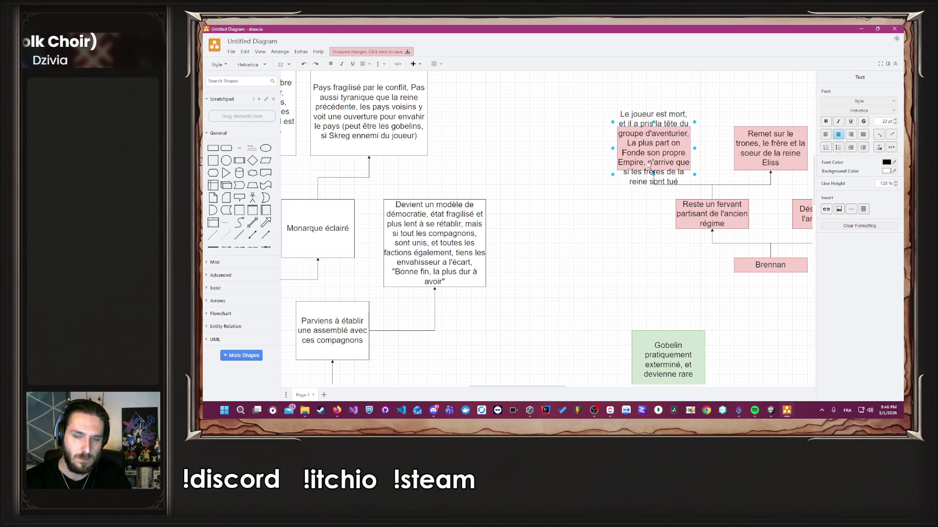
type("déserté le gro")
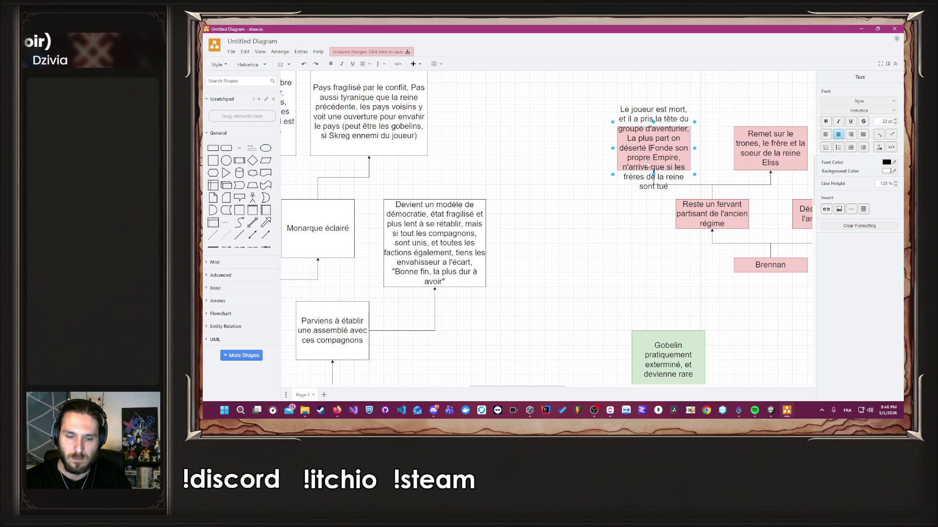
type("upe, il")
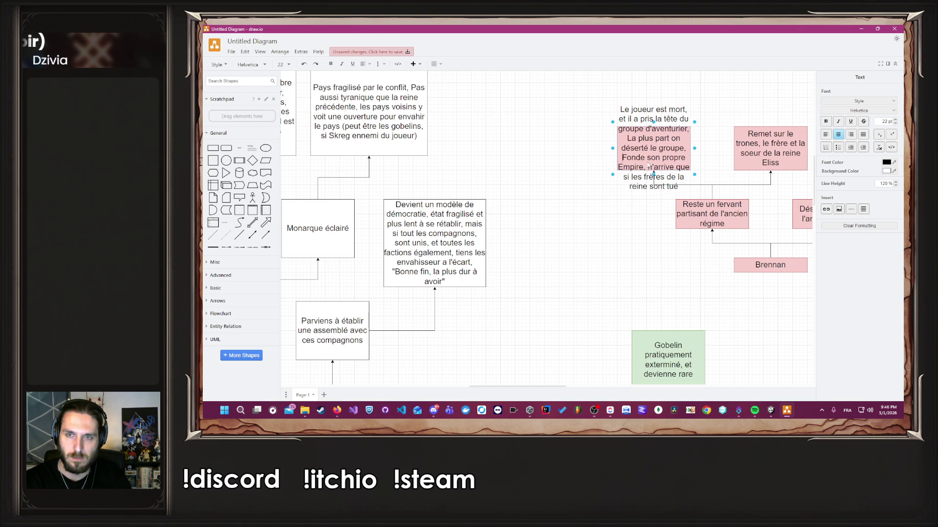
type(" se retrouve")
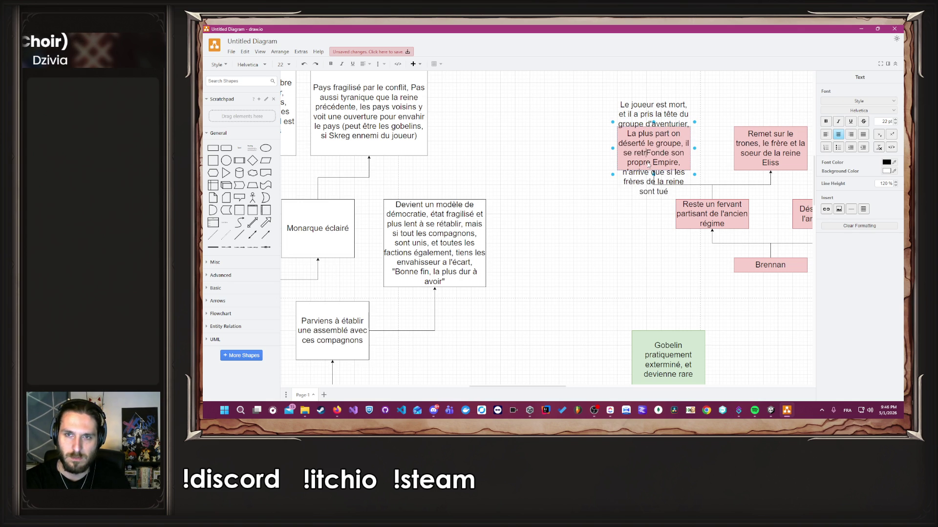
type(" seul et perdu, ")
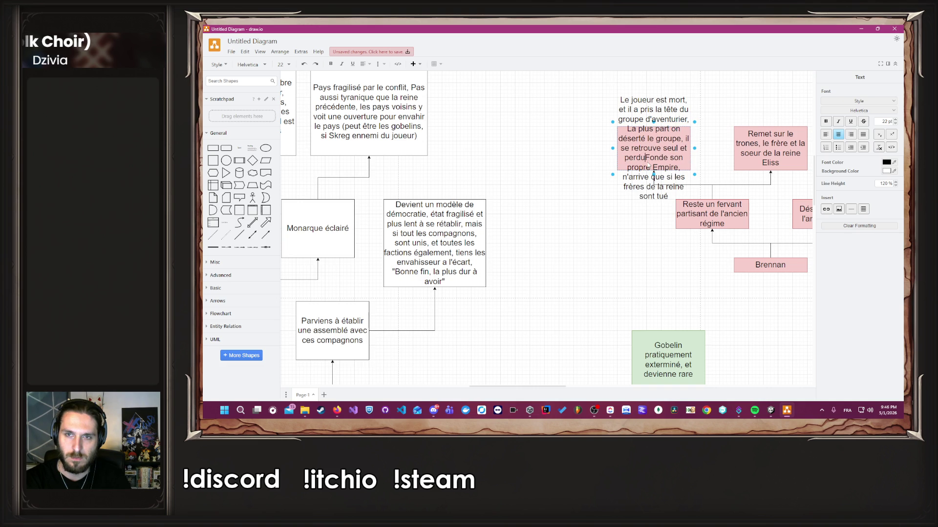
type("il prend le pouvoir, devenant ")
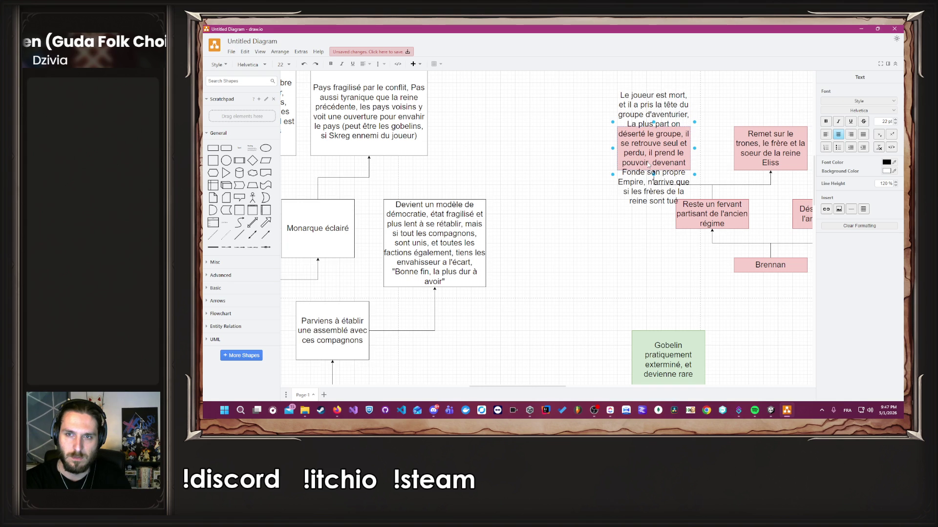
type("un nouveau tyran")
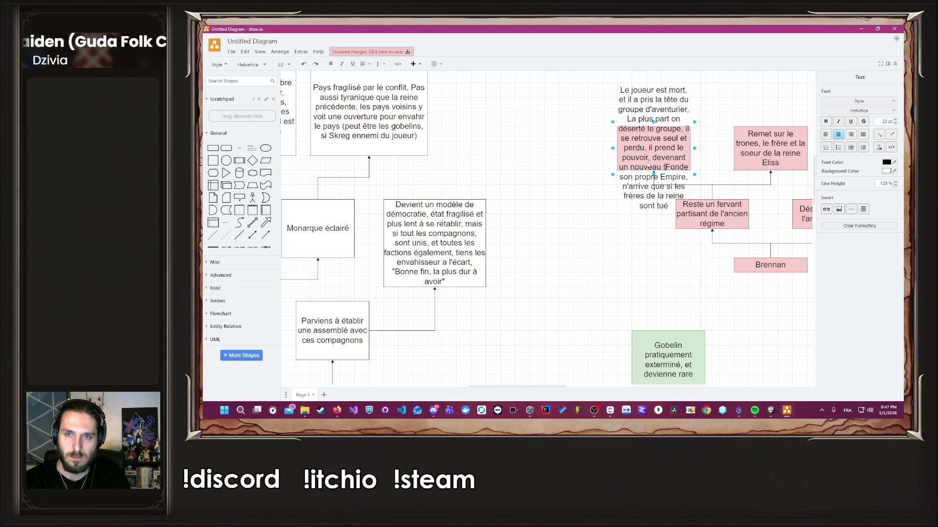
Delete 'Fonde son propre Empire' and join the text so it reads 'tyran, n'arrive que si…'.
key("Return")
key("ctrl+shift+Right")
key("ctrl+shift+Right")
key("ctrl+shift+Right")
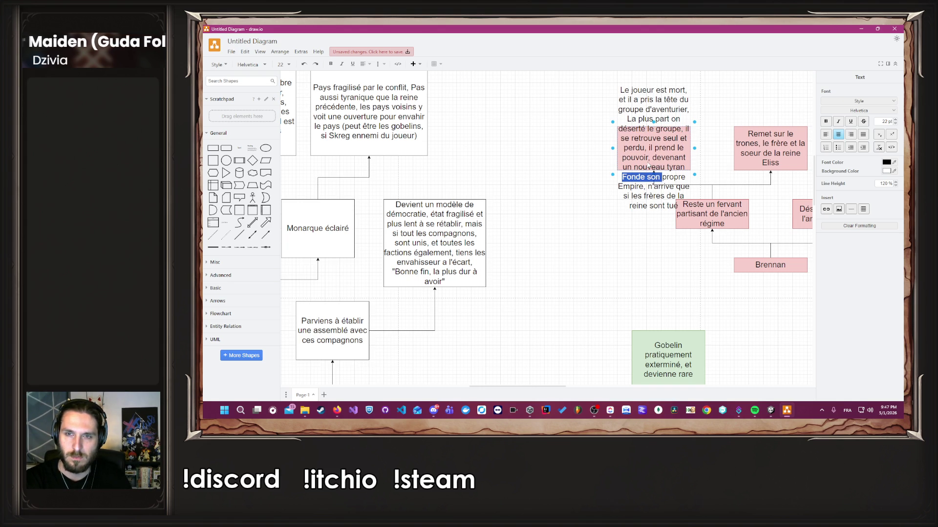
key("BackSpace")
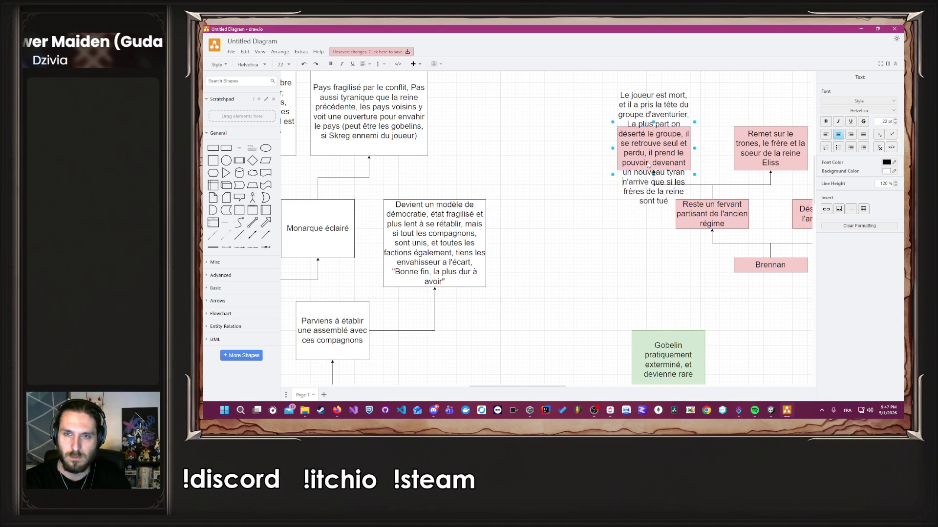
key("BackSpace")
type(",")
left_click(581, 191)
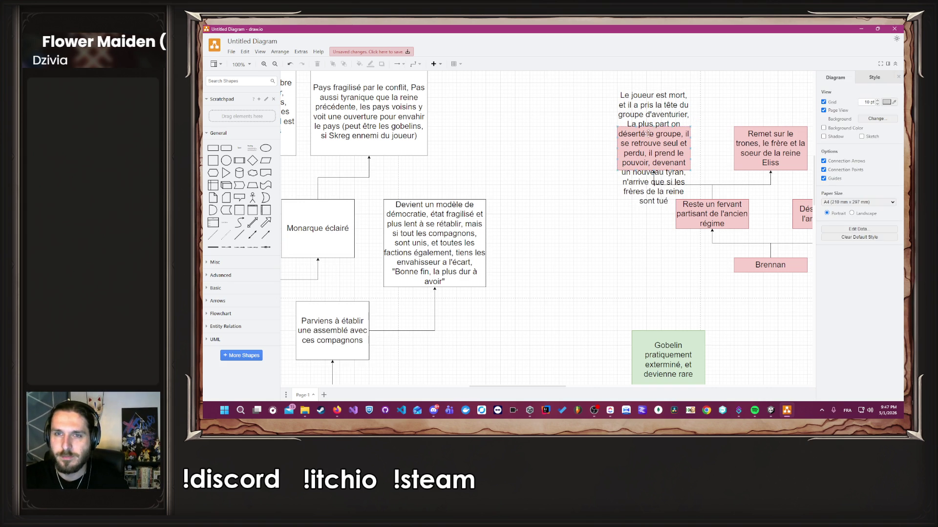
Widen the pink 'Le joueur est mort' box leftward and raise its top so the text fits.
left_click(625, 148)
left_click_drag(617, 148, 573, 148)
left_click_drag(631, 128, 627, 83)
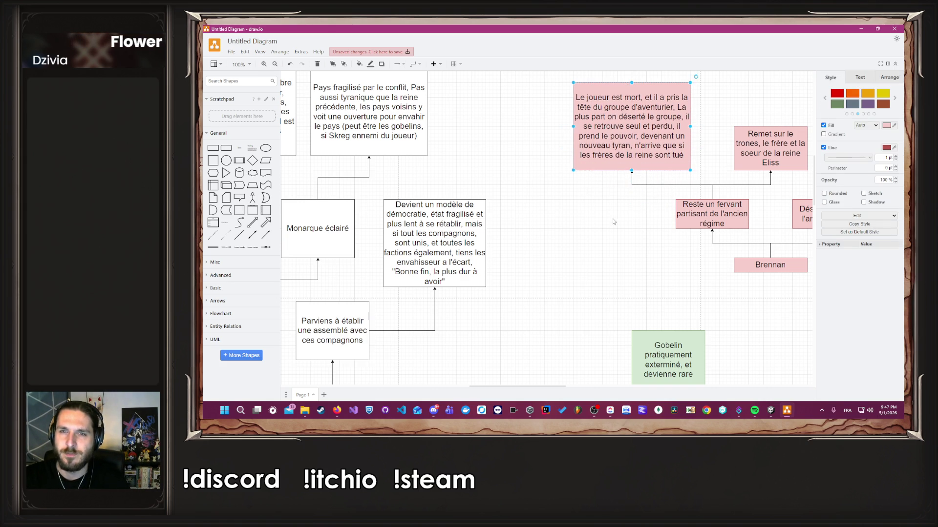
left_click(611, 235)
Zoom and pan around the diagram to review it, bringing the green Gobelin box into view.
scroll(611, 238, "down", 7)
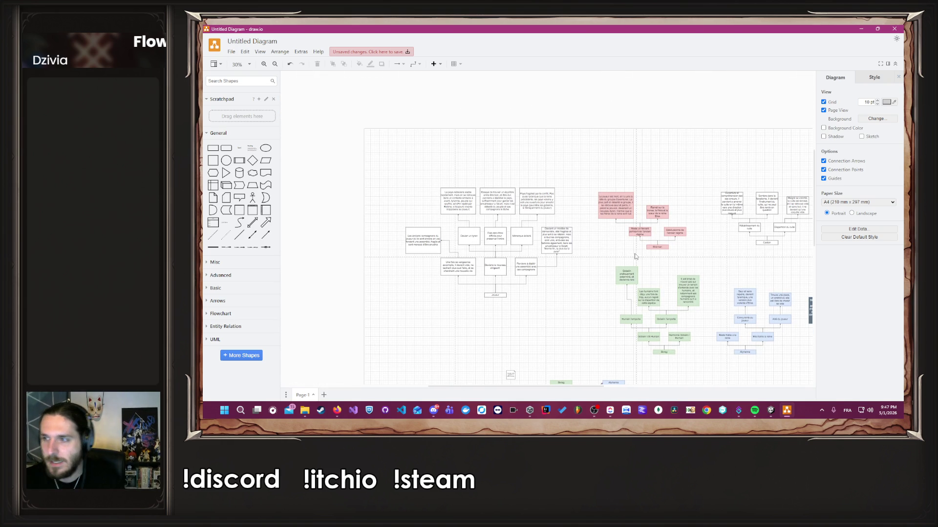
scroll(632, 254, "down", 3)
scroll(632, 254, "right", 4)
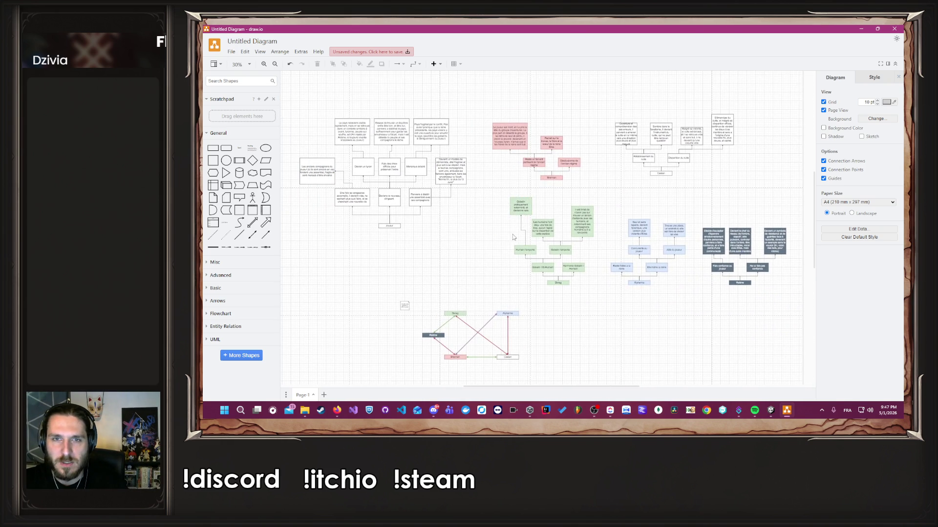
scroll(567, 196, "up", 5)
scroll(625, 206, "up", 1)
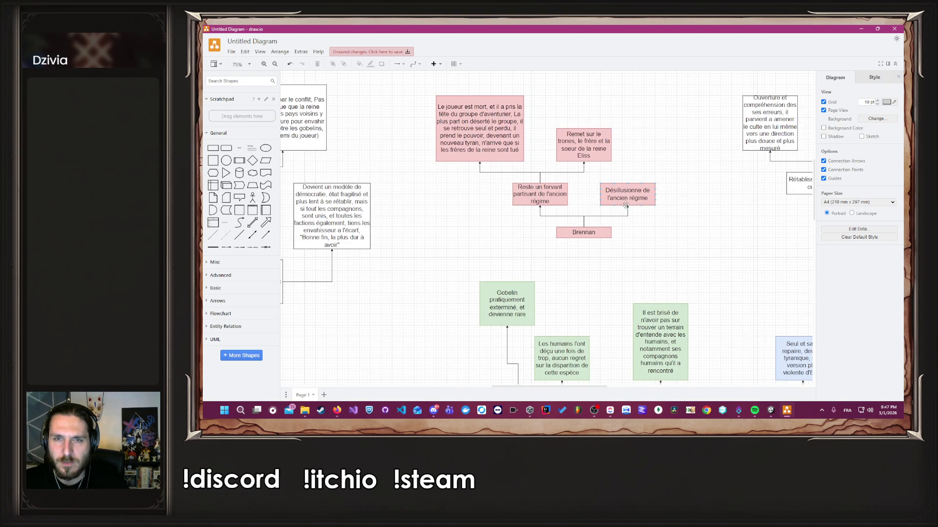
scroll(625, 205, "up", 3)
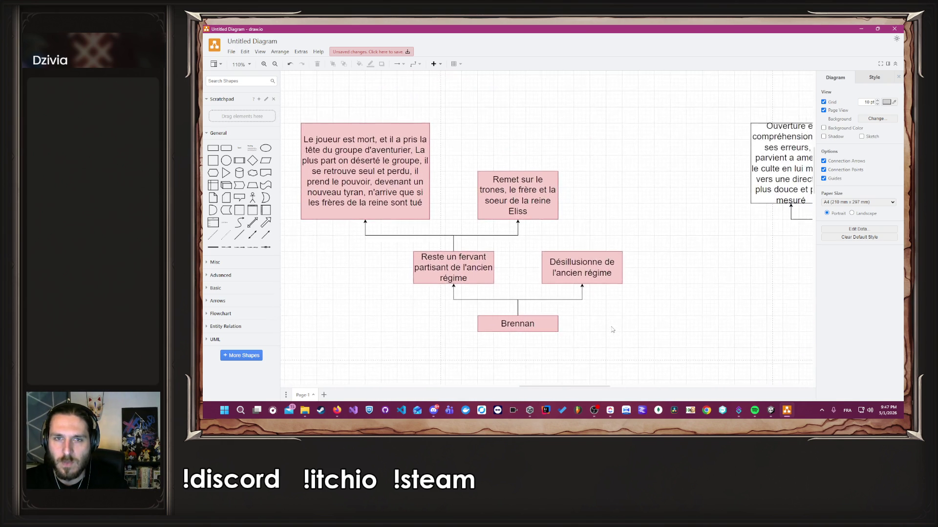
left_click_drag(613, 330, 632, 293)
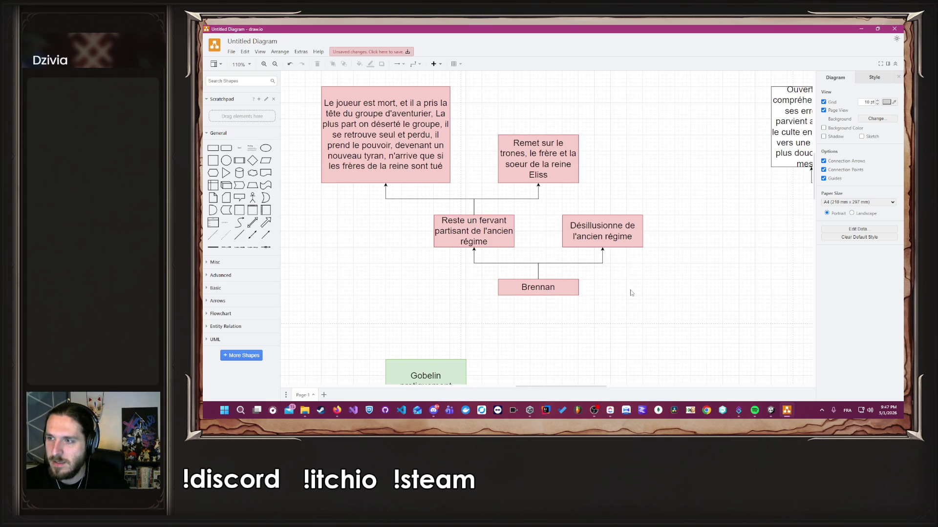
scroll(631, 293, "down", 3)
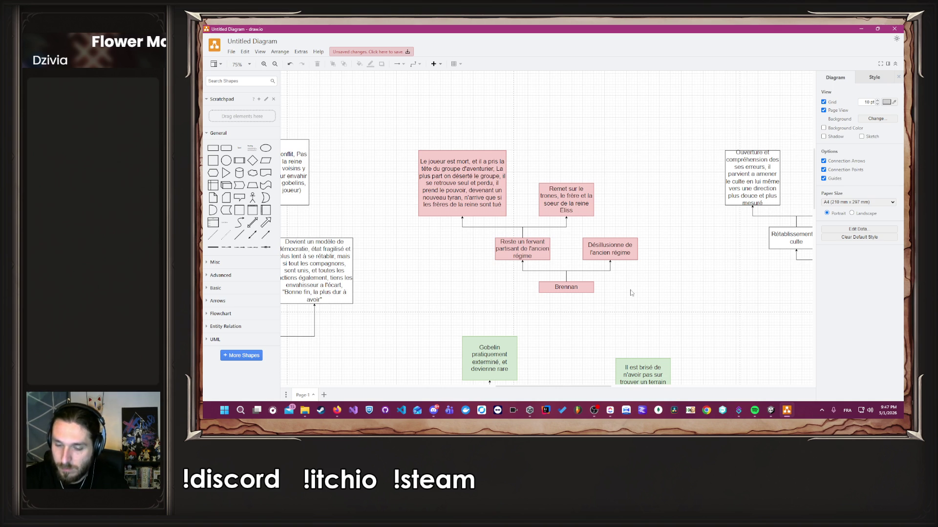
scroll(630, 292, "down", 3)
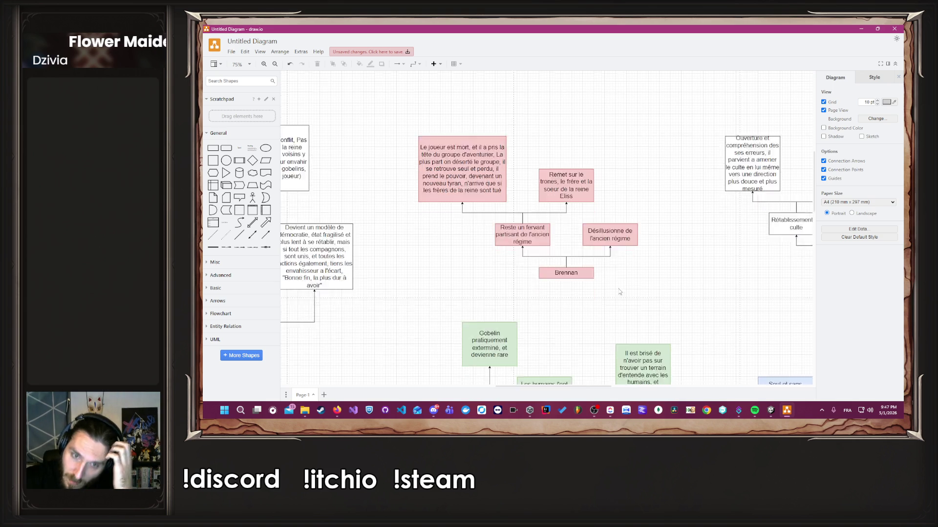
Check the Ouverture et compréhension box, then zoom and pan to frame the whole Joueur tree.
scroll(620, 288, "up", 3)
left_click(748, 153)
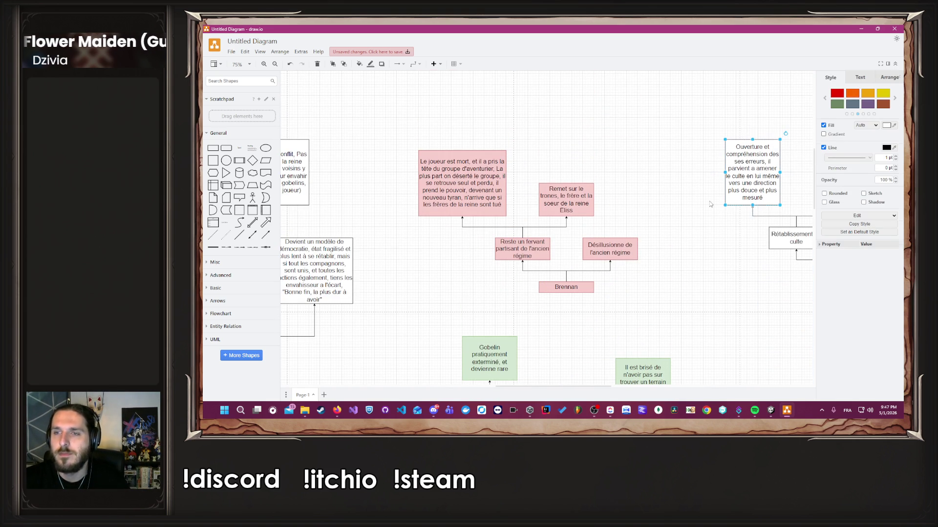
left_click(692, 222)
scroll(692, 222, "down", 1)
scroll(688, 223, "down", 3)
scroll(668, 256, "down", 2)
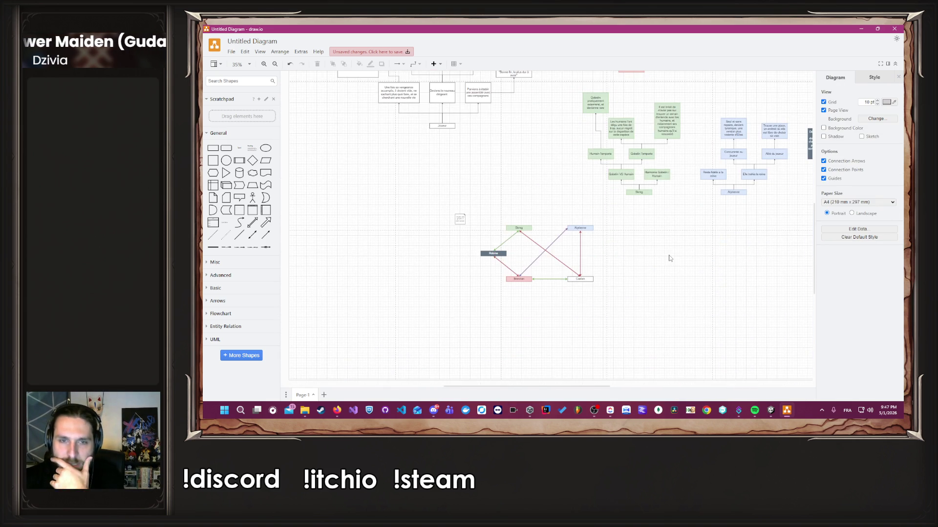
left_click_drag(576, 287, 460, 360)
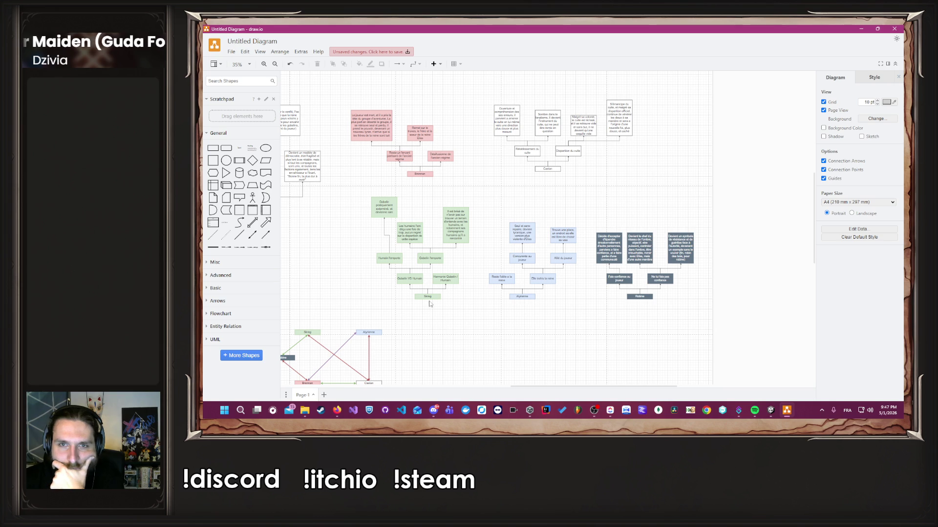
scroll(537, 225, "left", 5)
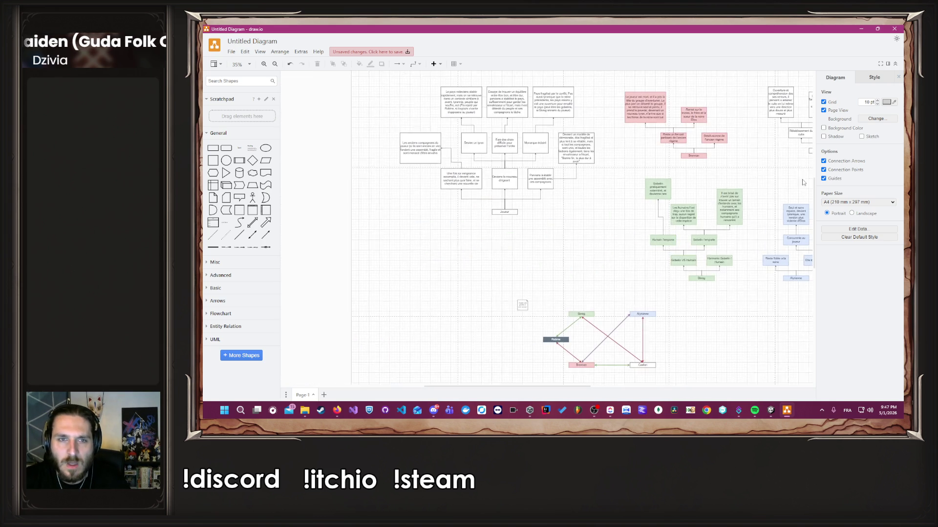
scroll(531, 254, "right", 3)
scroll(517, 277, "up", 1)
scroll(517, 277, "left", 3)
Select every shape in the Joueur tree and fill them with light yellow.
left_click_drag(375, 118, 606, 290)
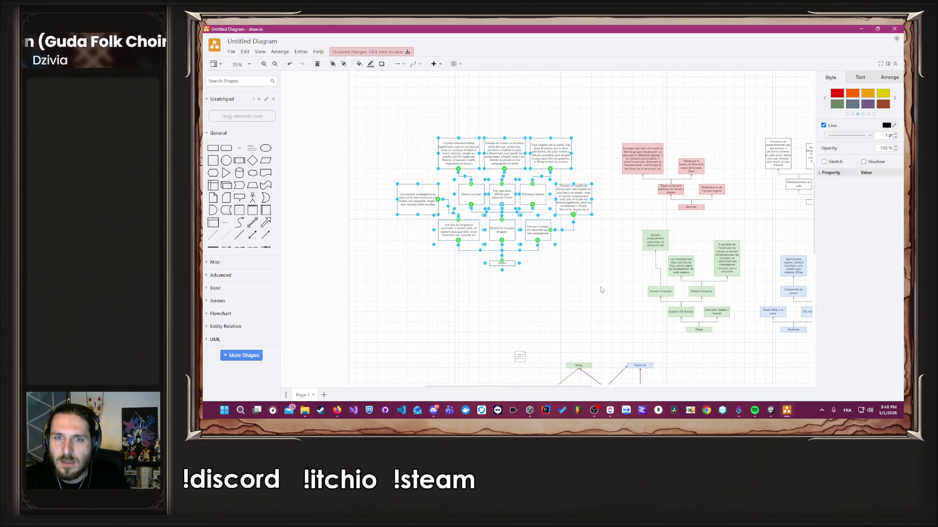
left_click(825, 99)
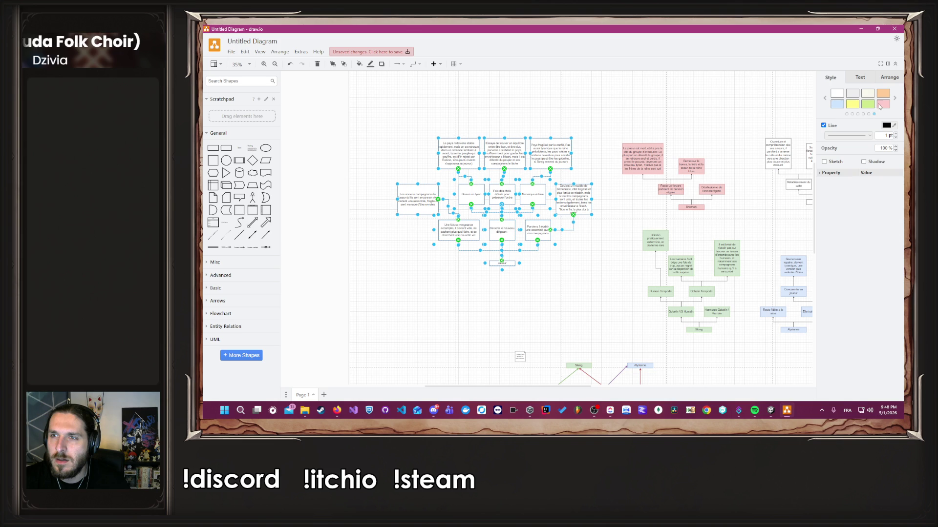
left_click(852, 104)
left_click(611, 292)
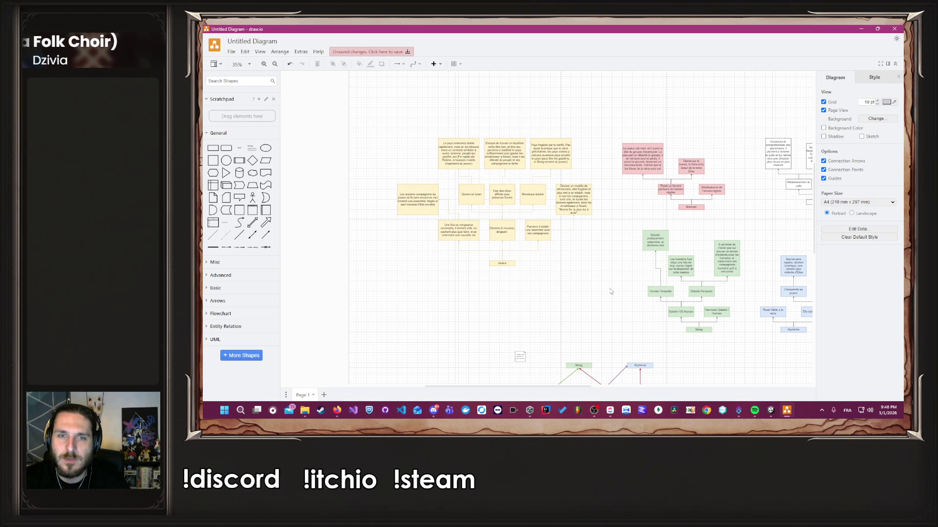
left_click(562, 230)
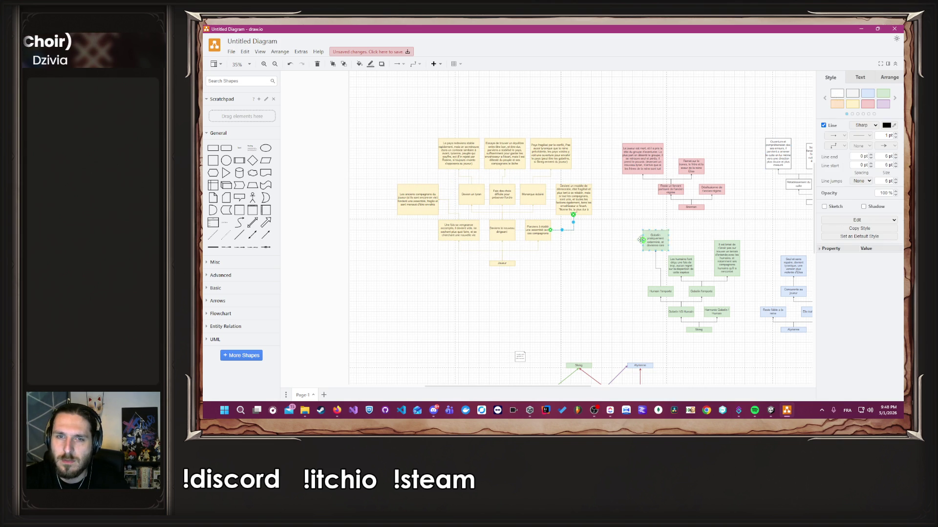
Select the Joueur connectors and those to Monarque éclairé, Fais des choix and Devien un tyran.
left_click(593, 244)
scroll(422, 319, "up", 5)
left_click(408, 317)
left_click(390, 324, "shift")
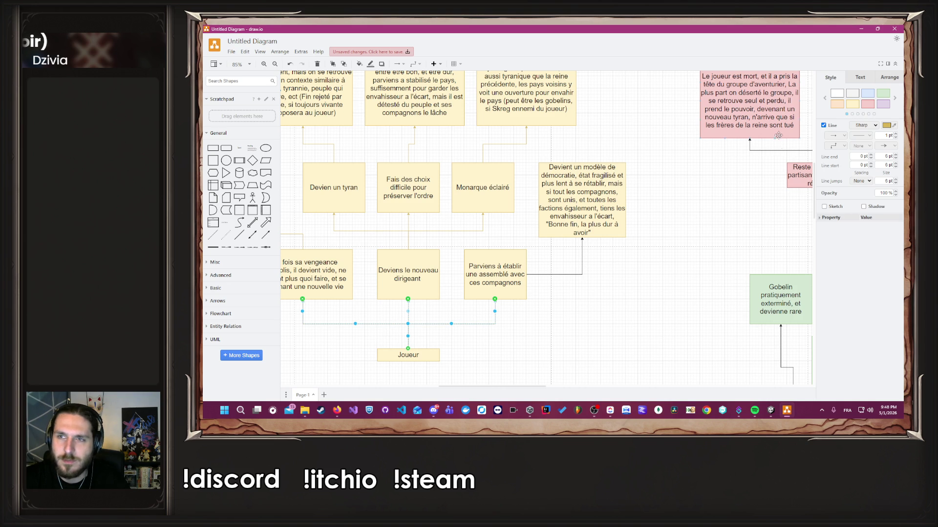
left_click(414, 230)
left_click(409, 223, "shift")
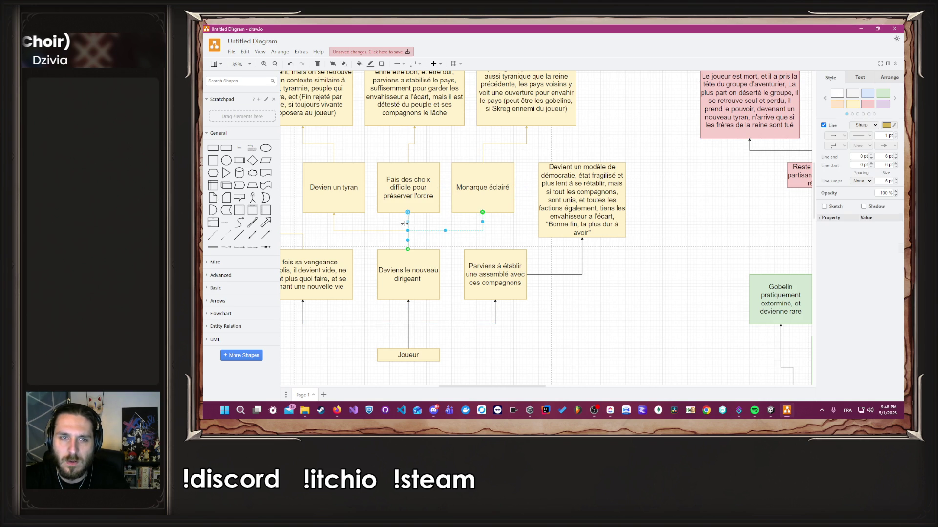
left_click(377, 230, "shift")
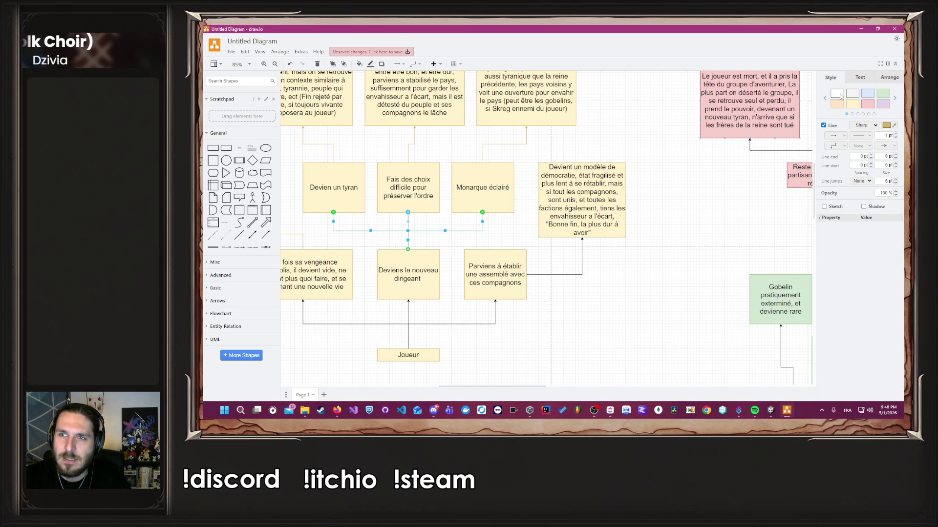
Select the connector from Les anciens compagnons and the connectors below the top-row boxes.
scroll(319, 295, "down", 3)
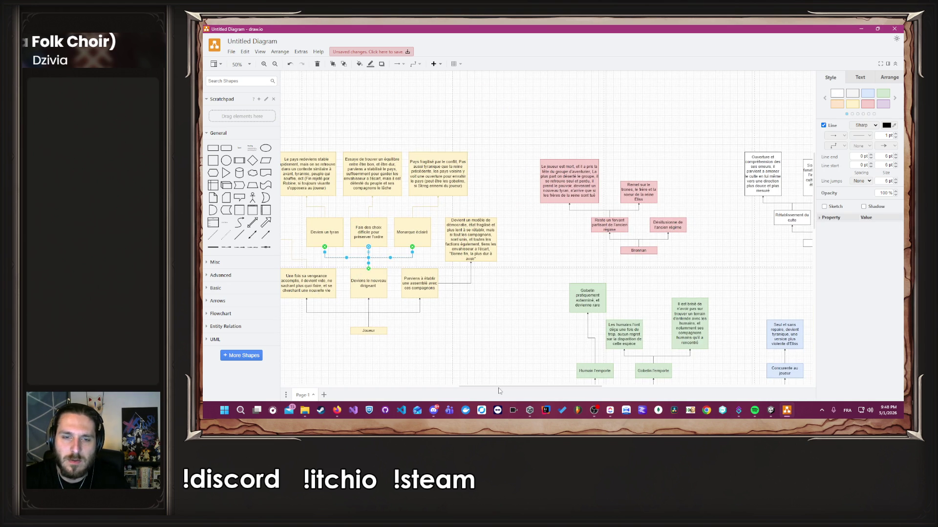
scroll(434, 318, "left", 5)
scroll(534, 253, "up", 1)
left_click(534, 253)
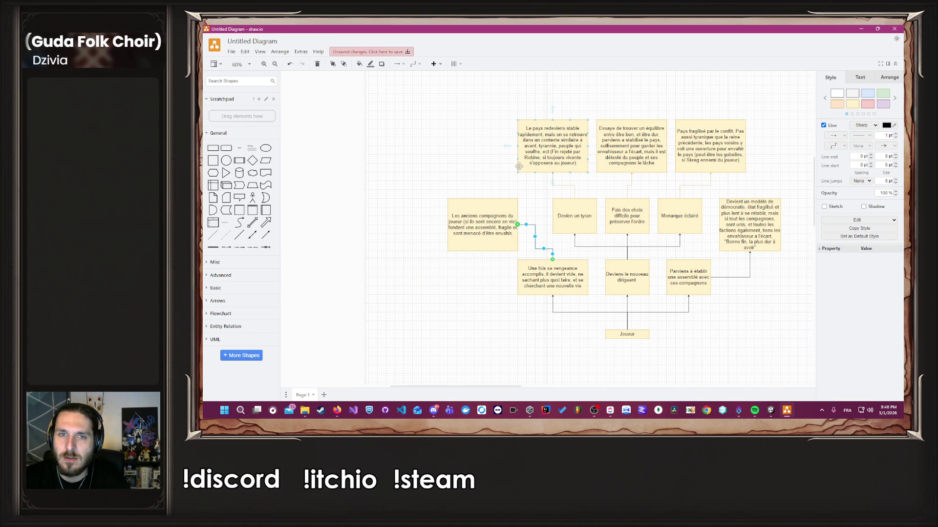
mouse_move(508, 166)
left_mouse_down()
mouse_move(710, 202)
mouse_move(738, 197)
left_mouse_up()
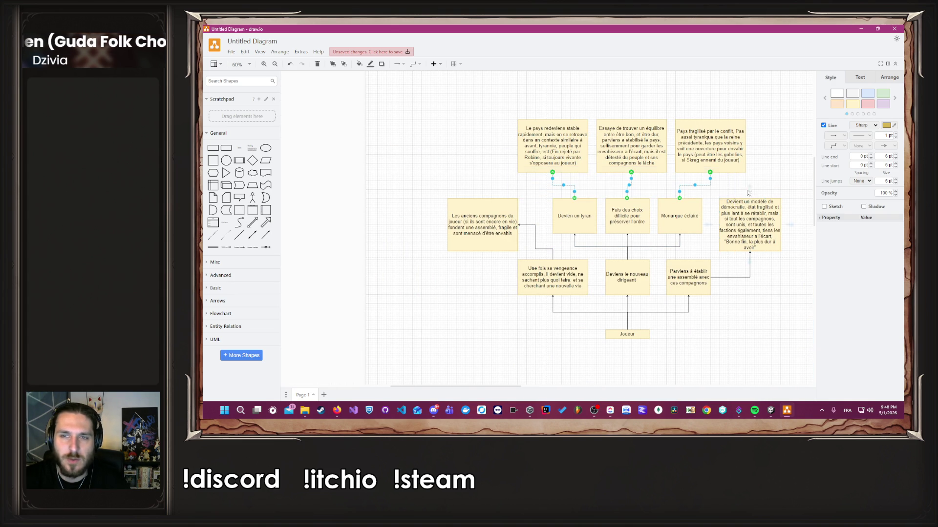
left_click(765, 182)
scroll(777, 269, "down", 5)
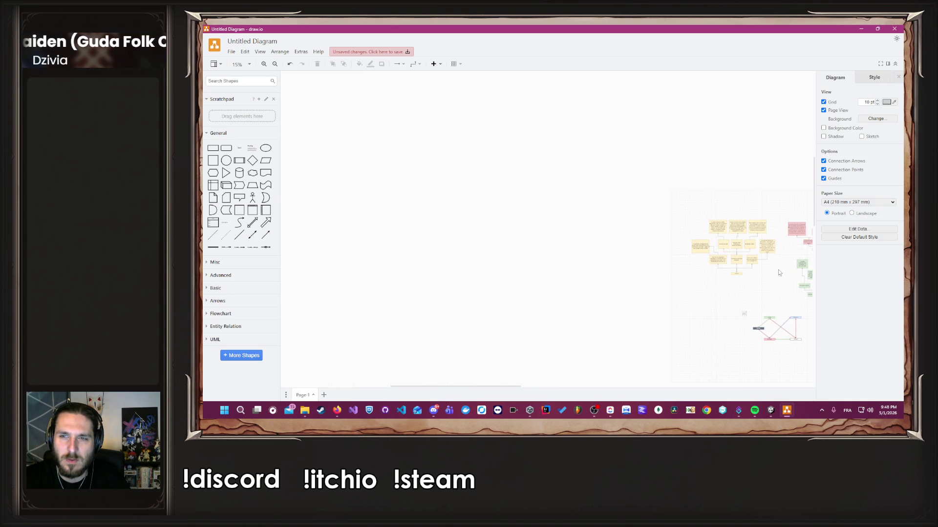
Rubber-band select the green Gobelin shapes and connectors and drag them about 100 px left.
scroll(538, 236, "up", 3)
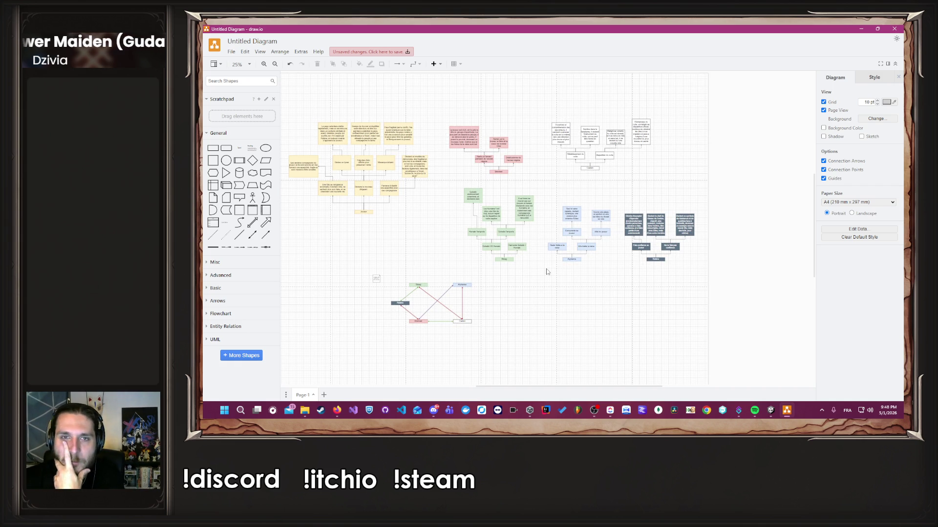
scroll(550, 137, "up", 4)
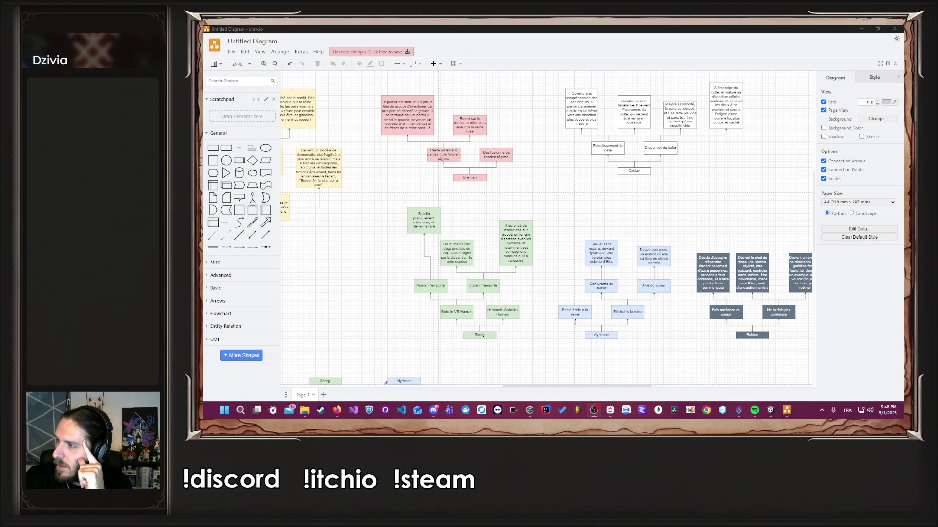
left_click(733, 238)
scroll(527, 234, "down", 4)
scroll(529, 234, "up", 2)
scroll(539, 340, "left", 3)
scroll(673, 351, "left", 3)
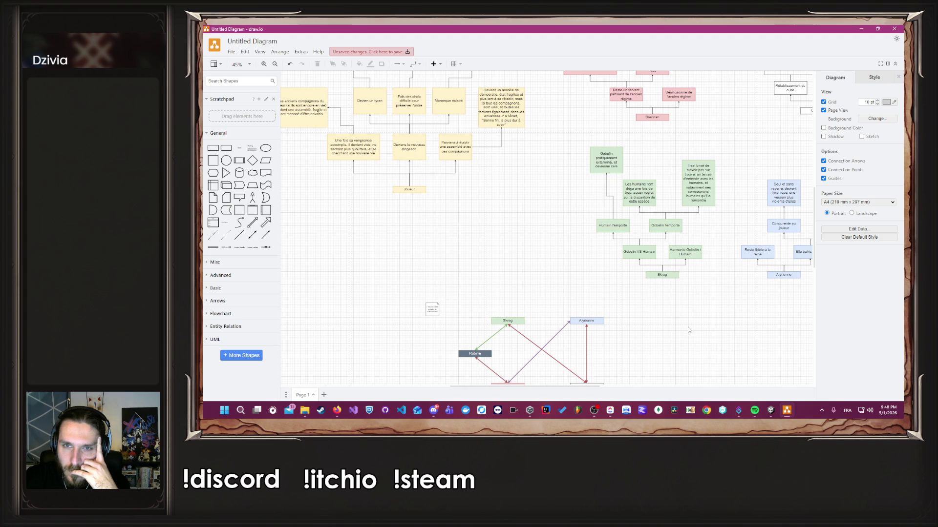
mouse_move(561, 235)
left_mouse_down()
mouse_move(475, 306)
mouse_move(409, 215)
left_mouse_up()
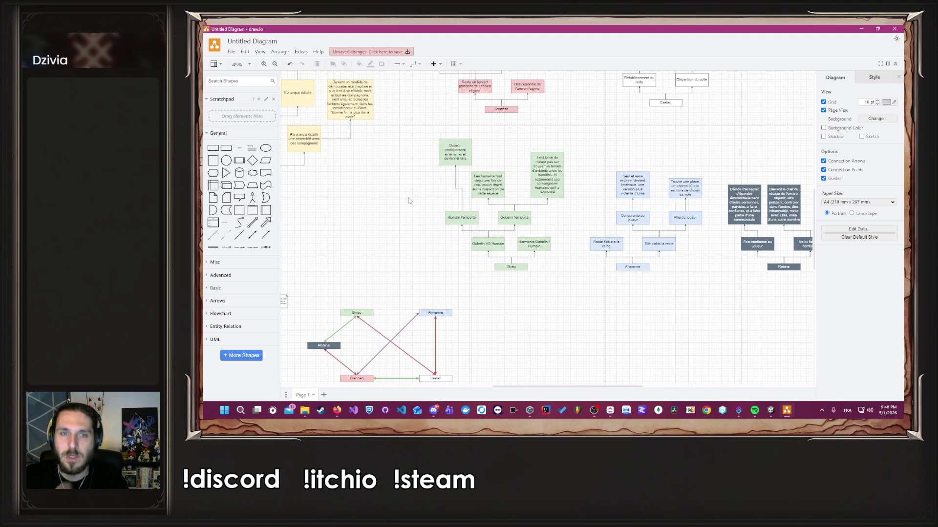
left_click_drag(414, 141, 566, 286)
left_click_drag(572, 289, 418, 133)
mouse_move(491, 247)
left_mouse_down()
mouse_move(446, 237)
mouse_move(429, 244)
left_mouse_up()
left_click(518, 268)
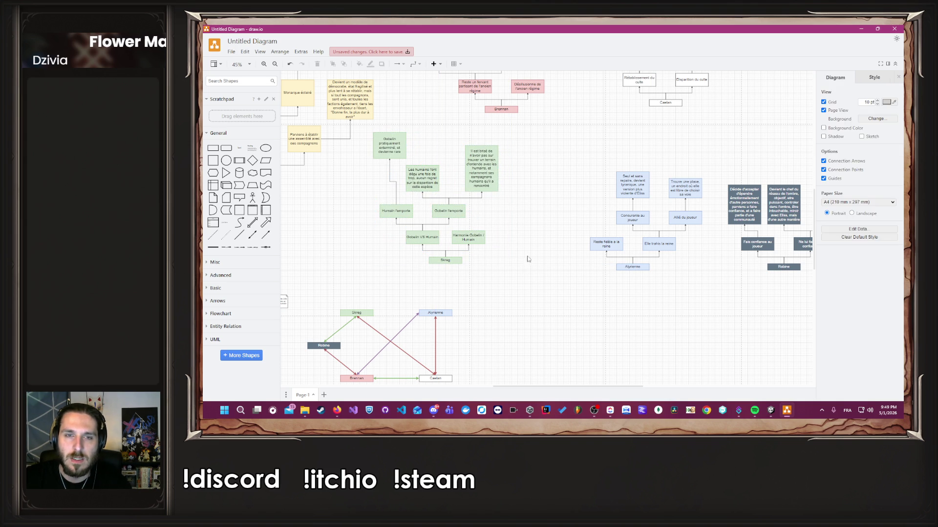
Copy the 'Il est brisé' box and replace its text with the Skreg line ending 'rejoins le joueur.'.
left_click(490, 180)
mouse_move(479, 180)
left_mouse_down("ctrl")
mouse_move(532, 247)
mouse_move(523, 241)
left_mouse_up("ctrl")
double_click(525, 243)
key("BackSpace")
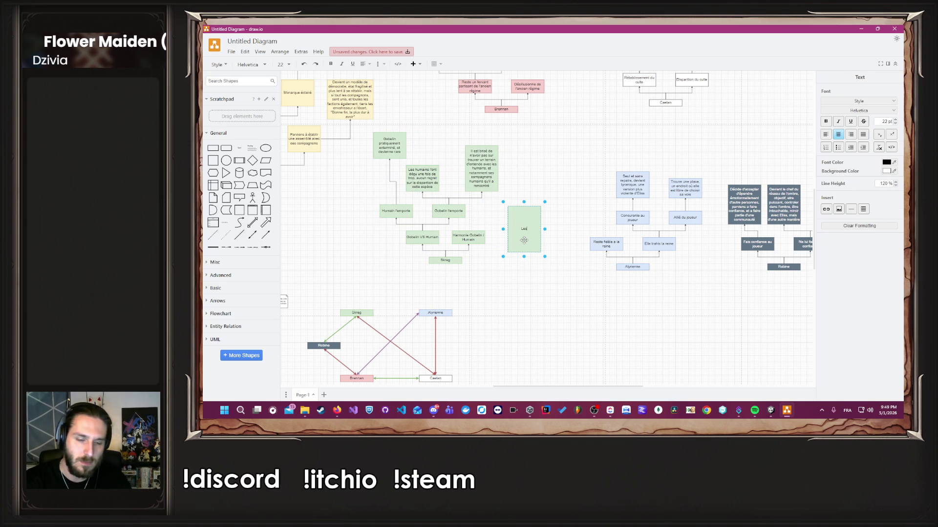
type("g, rejoins le gouvernement du")
type(" joueu")
type("oueur.")
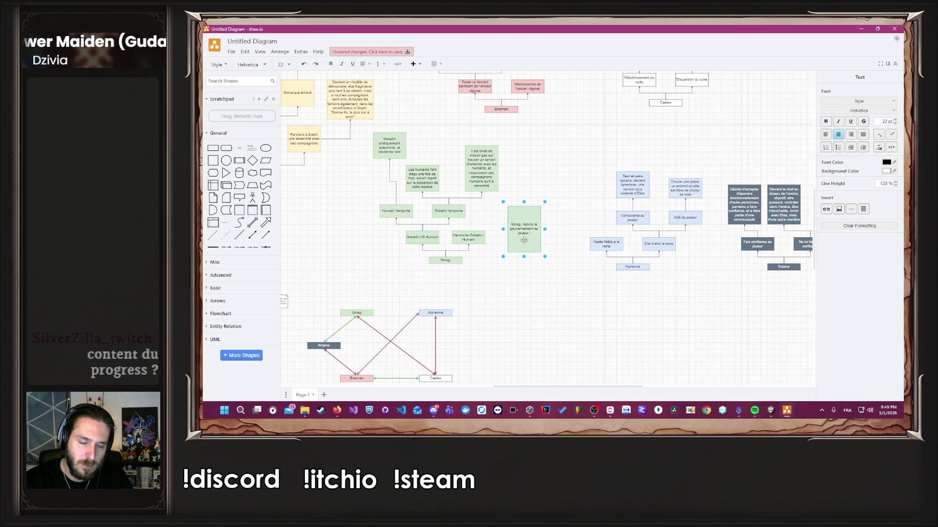
Continue it with ', ou devient un allié ou un fervent défenseur, et les gobelins…' and widen the box.
key("BackSpace")
type(", ou devient u")
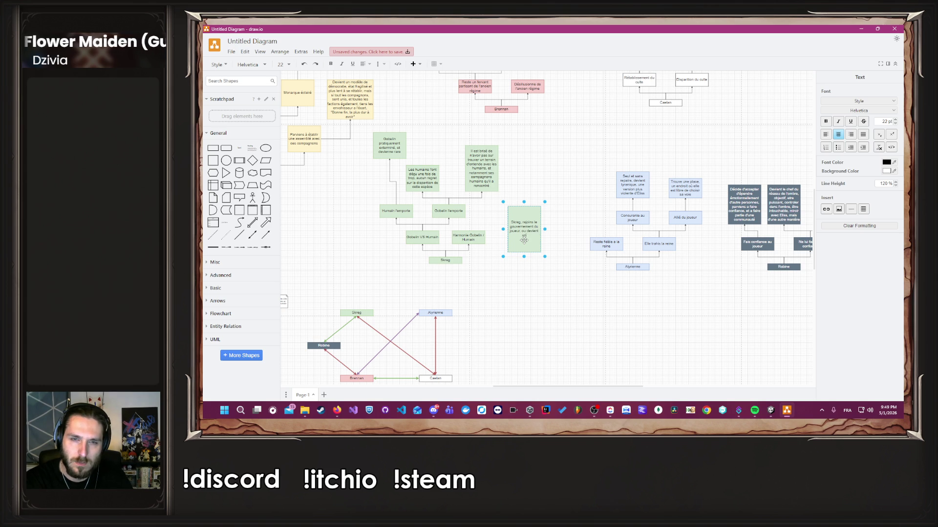
type("n allié ou un fe")
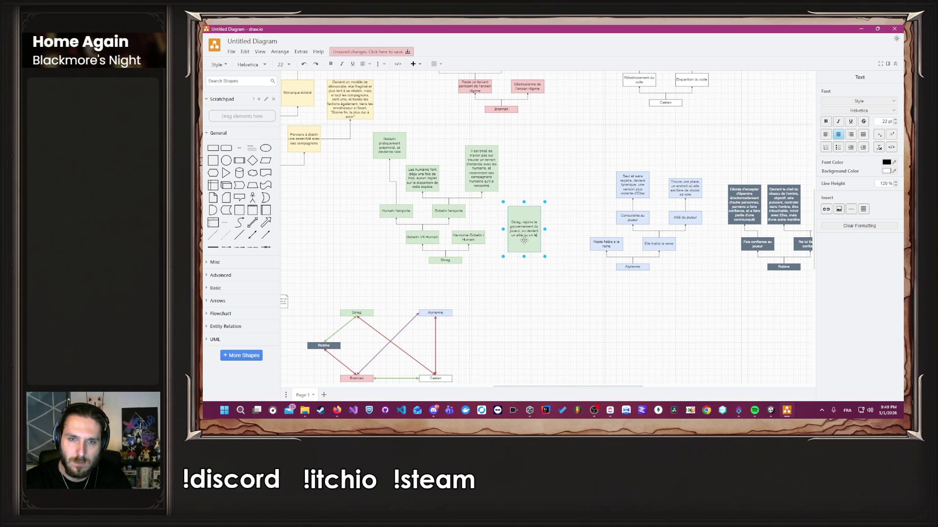
type("rvent défe")
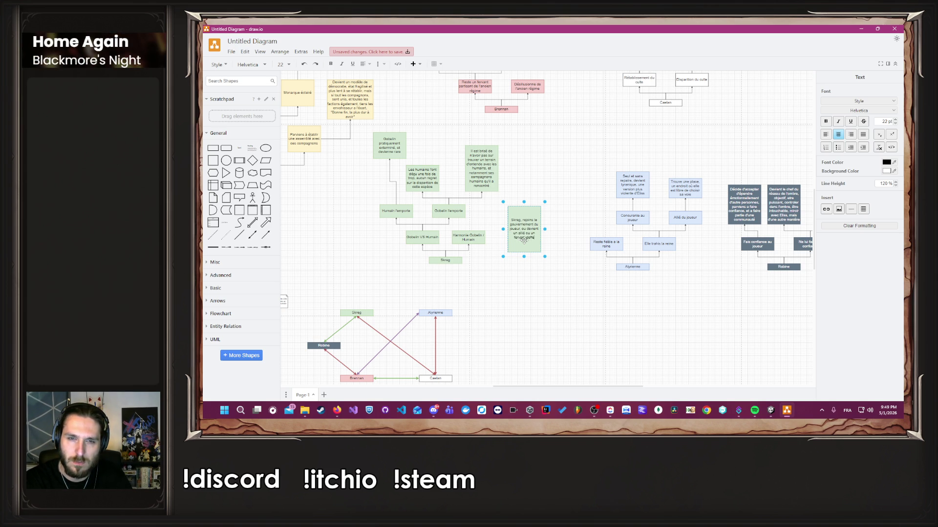
type("nseur, et les g")
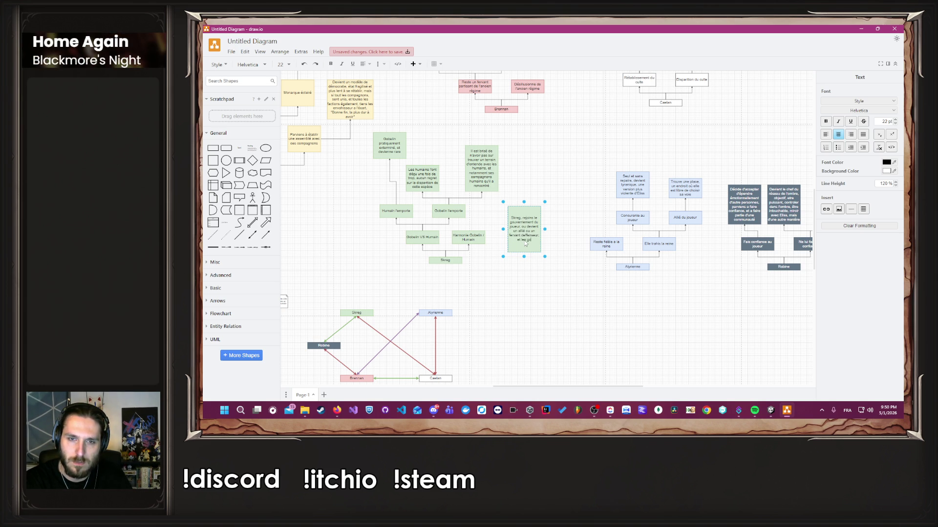
type("obelins rejoignent la société")
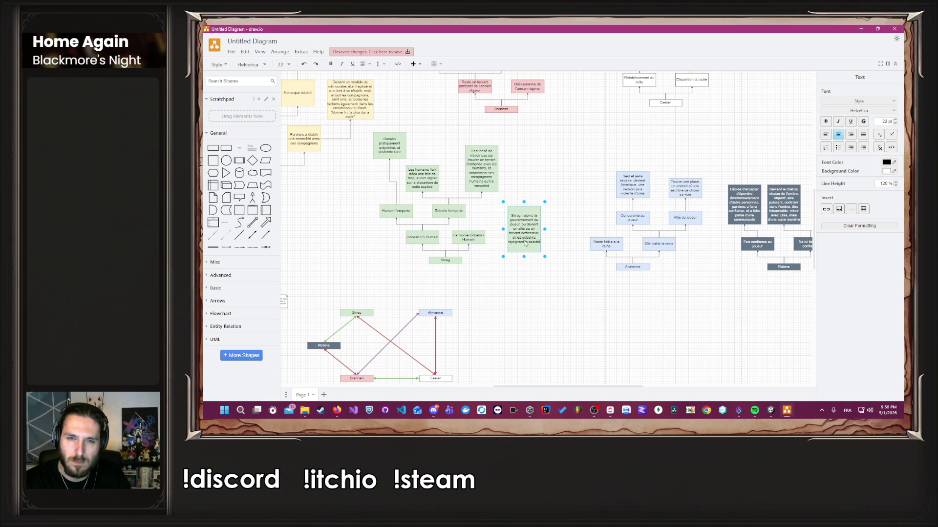
key("Return")
type("maine")
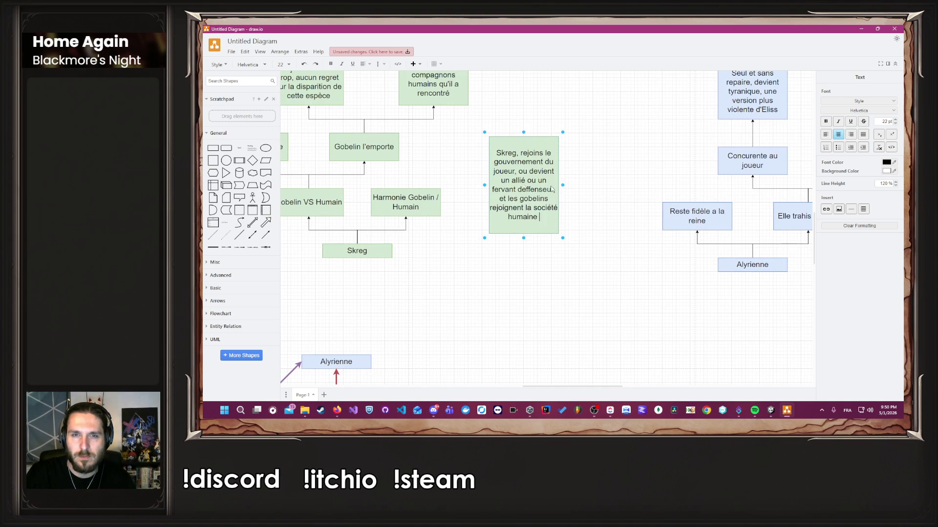
left_click_drag(558, 184, 594, 182)
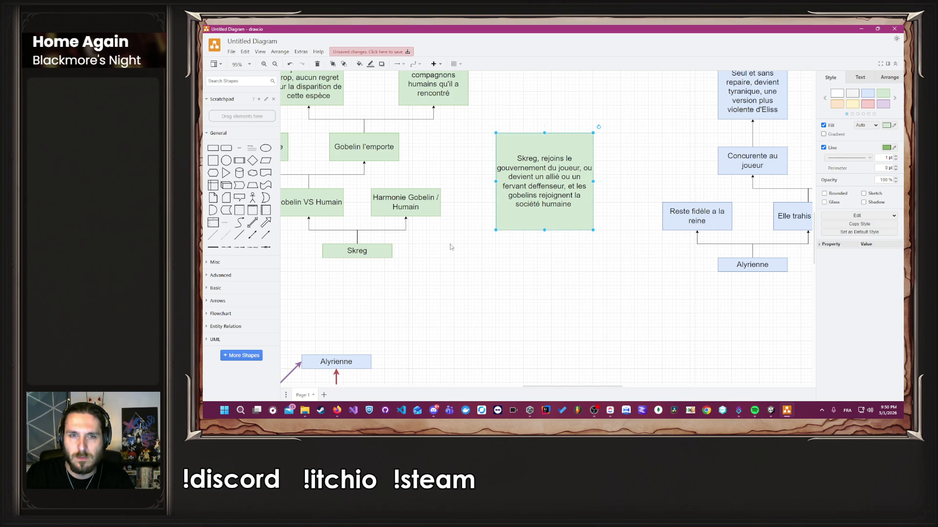
Connect Harmonie Gobelin / Humain to the Skreg box and append '(avec une certaines échelle, plus ou moins accepté)'.
left_click(469, 196)
left_click_drag(406, 186, 495, 183)
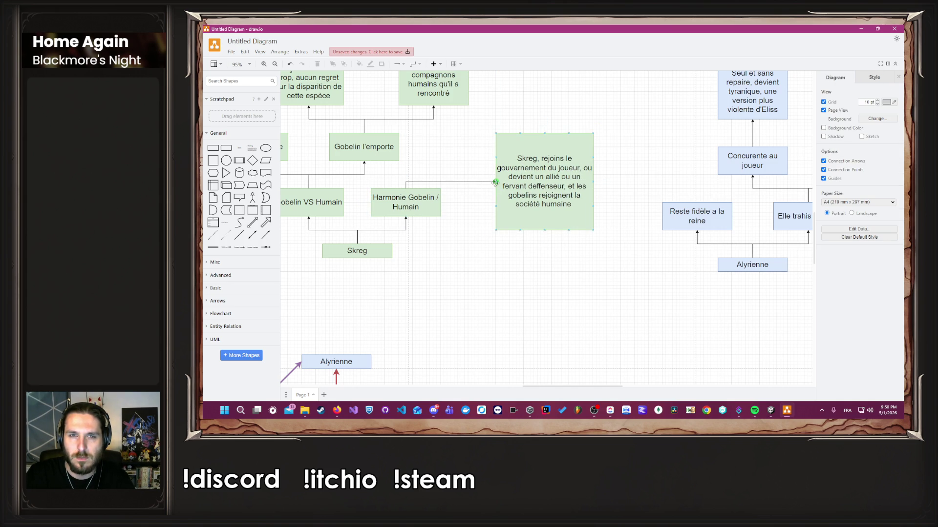
double_click(562, 210)
key("End")
type("(")
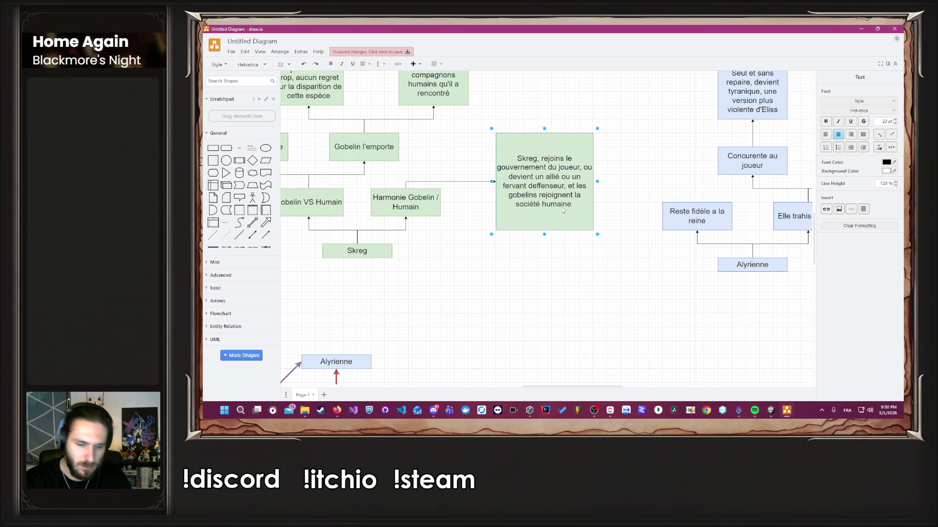
type("ave")
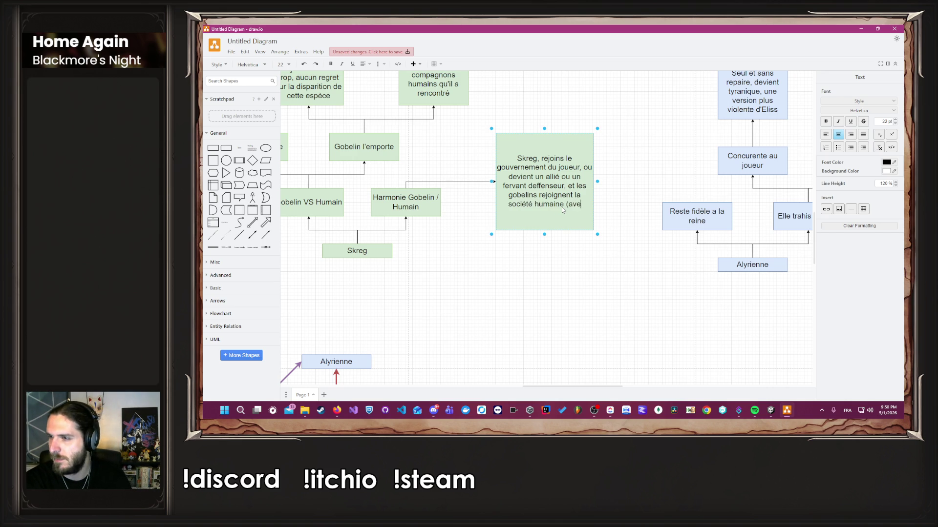
type("c une certaines échelle, plus ou moins ac")
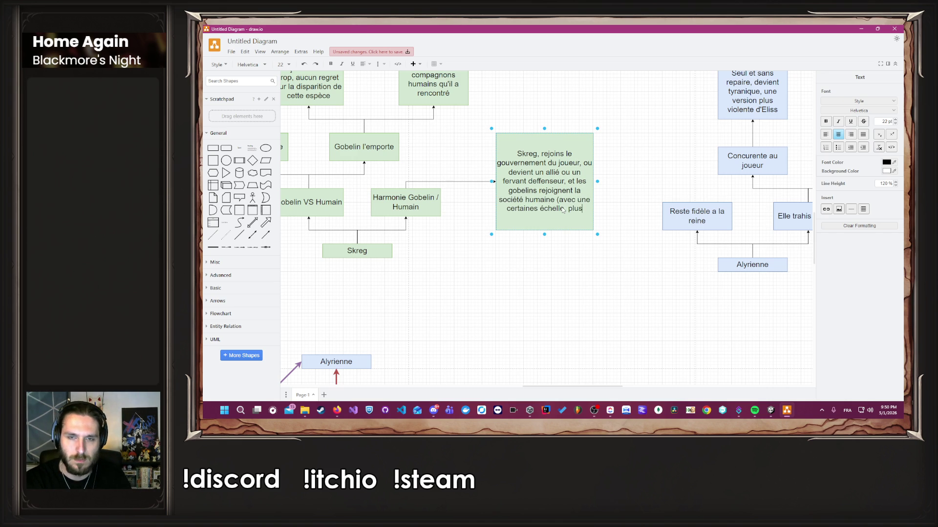
type("cepté)")
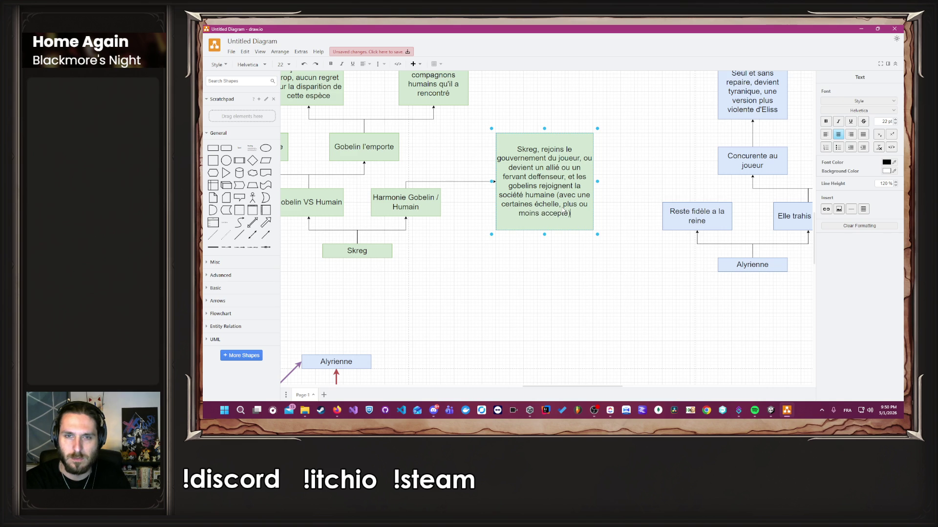
left_click(568, 285)
scroll(556, 291, "down", 4)
scroll(554, 294, "down", 2)
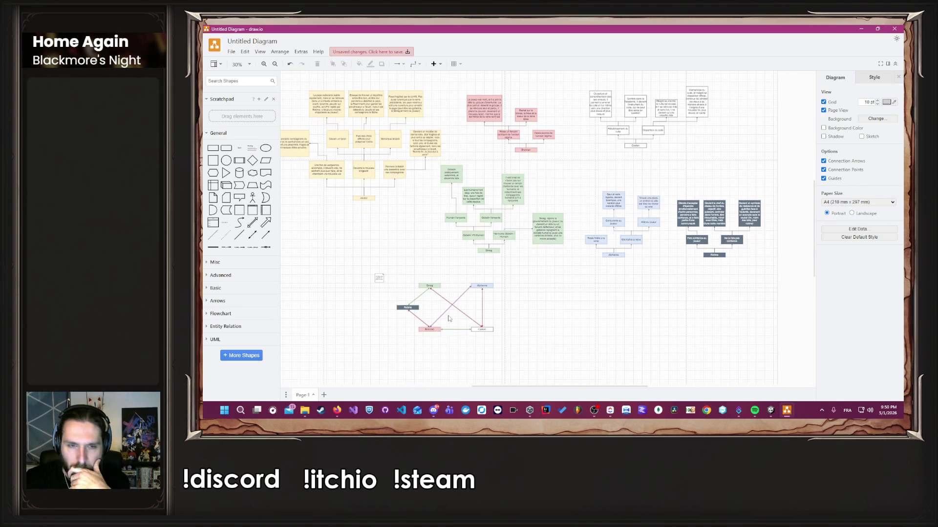
Rubber-band select the pink Brennan boxes and connectors and drag them up and to the left.
left_click_drag(455, 319, 446, 316)
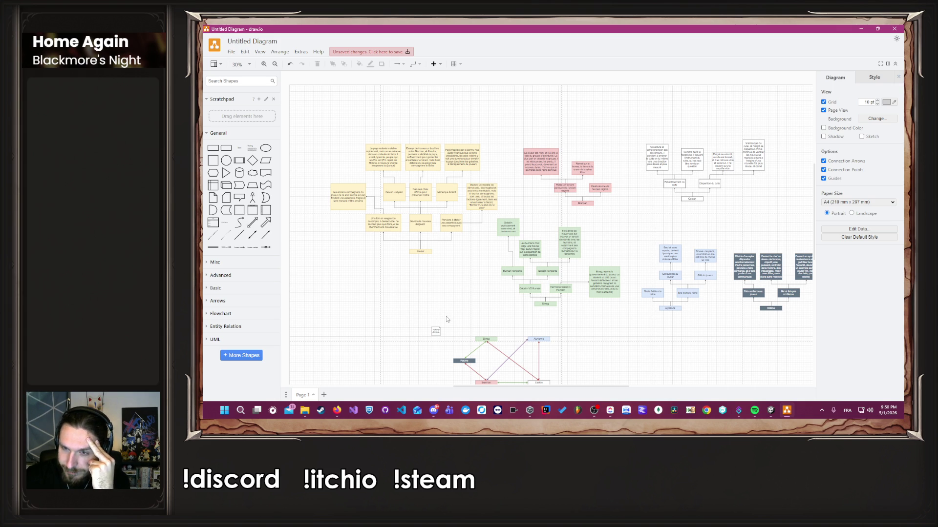
scroll(446, 319, "right", 3)
scroll(469, 331, "up", 1)
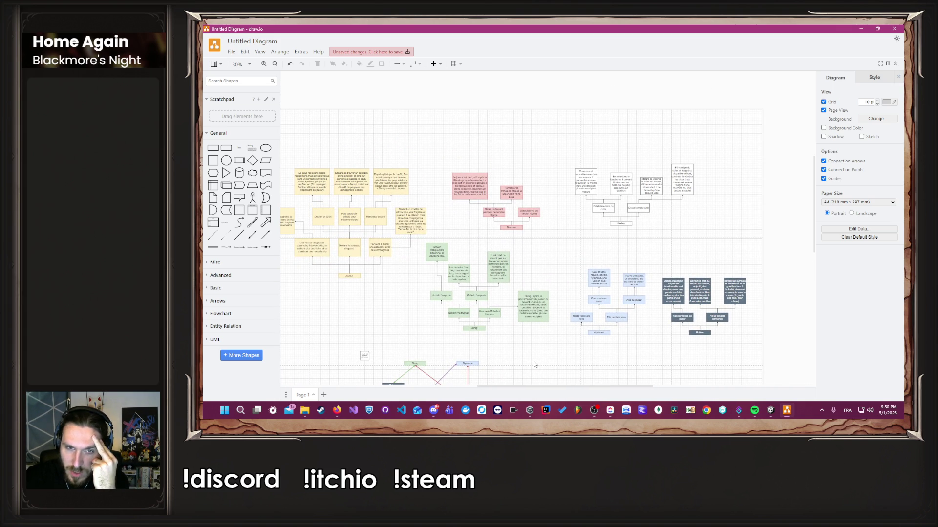
scroll(521, 362, "left", 4)
scroll(562, 337, "down", 1)
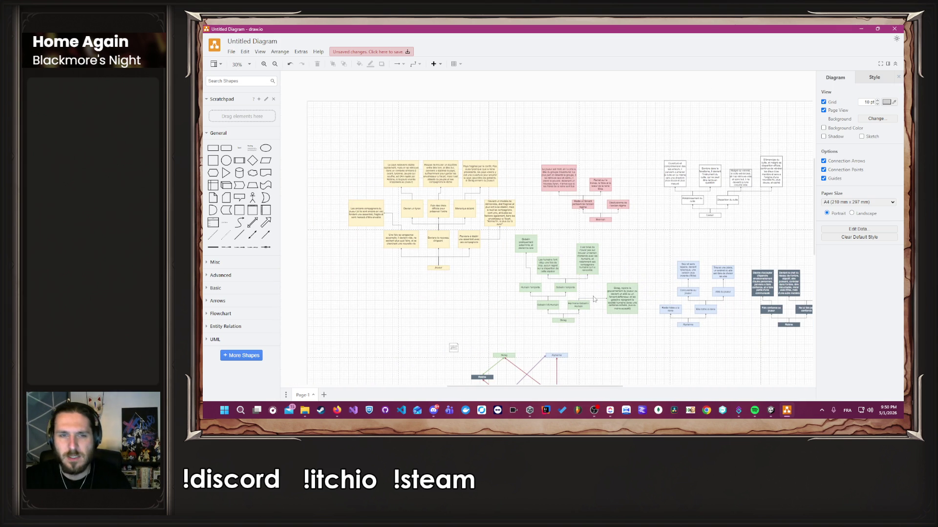
scroll(595, 245, "up", 2)
scroll(488, 146, "up", 1)
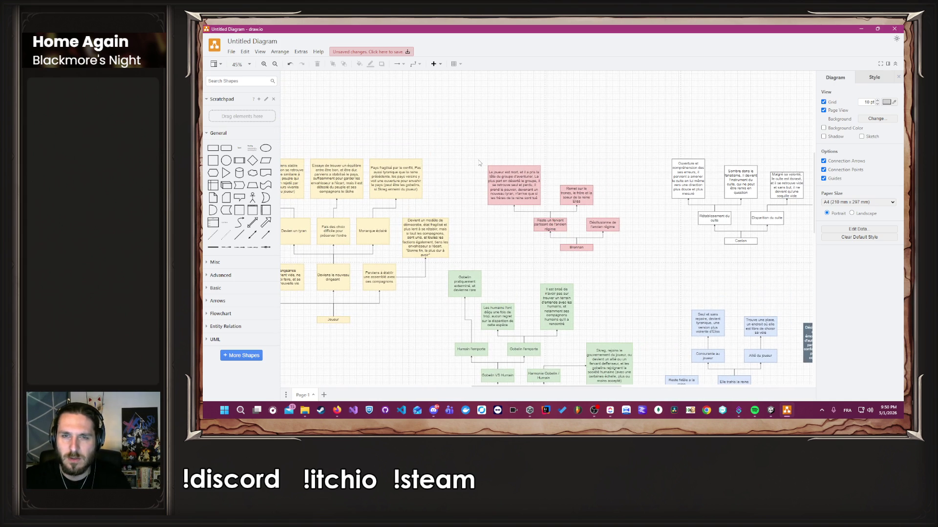
mouse_move(479, 126)
left_mouse_down()
mouse_move(557, 203)
mouse_move(650, 266)
left_mouse_up()
left_click_drag(542, 221, 496, 161)
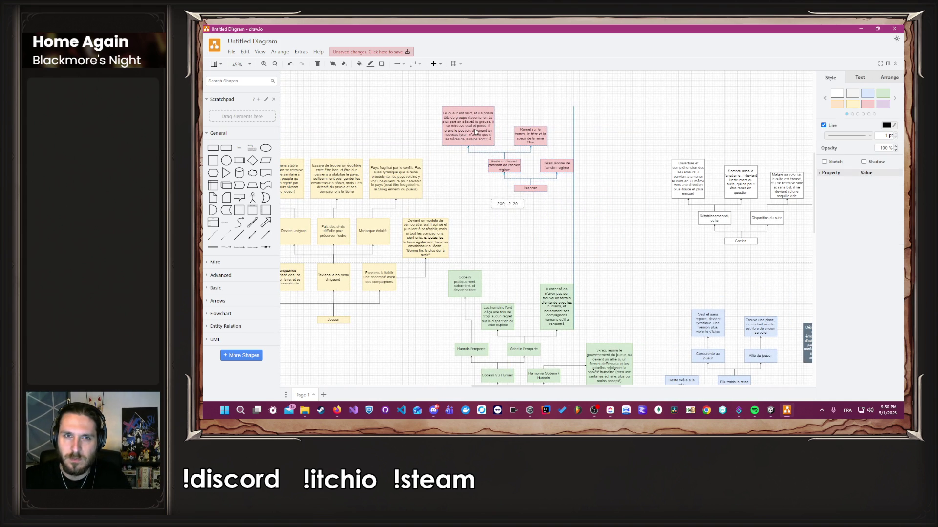
left_click(562, 129)
scroll(569, 129, "up", 3)
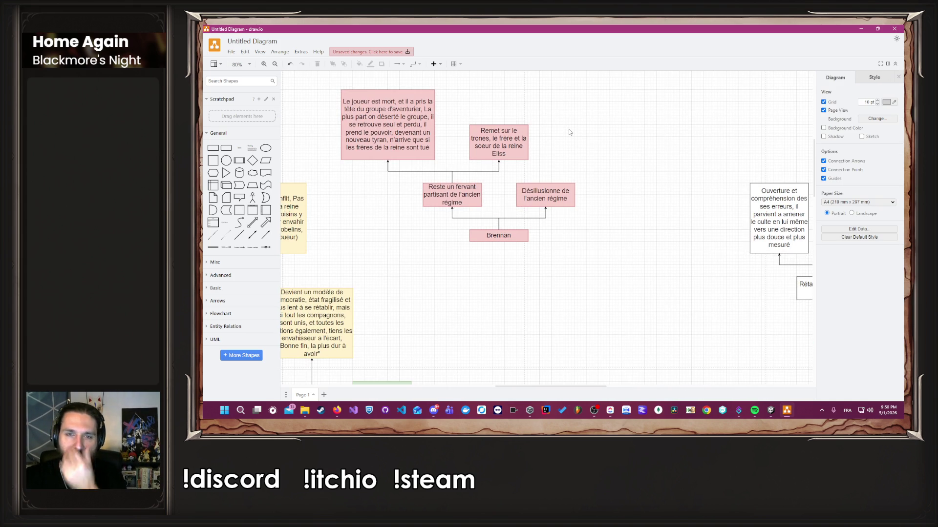
Duplicate the queen's siblings box and type 'Comprend les erreurs du passé, et va tenter avec le joueur de fonder un ordre meilleur…'.
left_click(518, 141)
left_click_drag(516, 142, 633, 144)
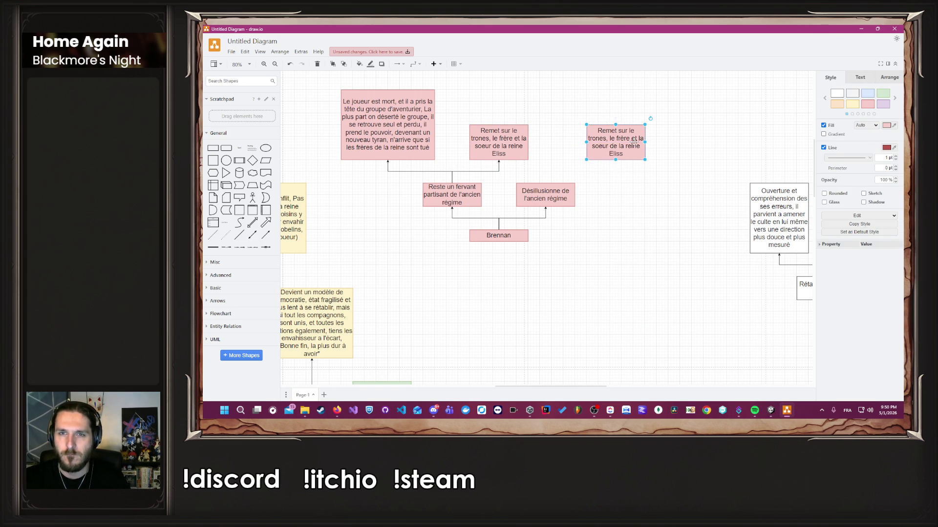
key("F2")
type("Comprend")
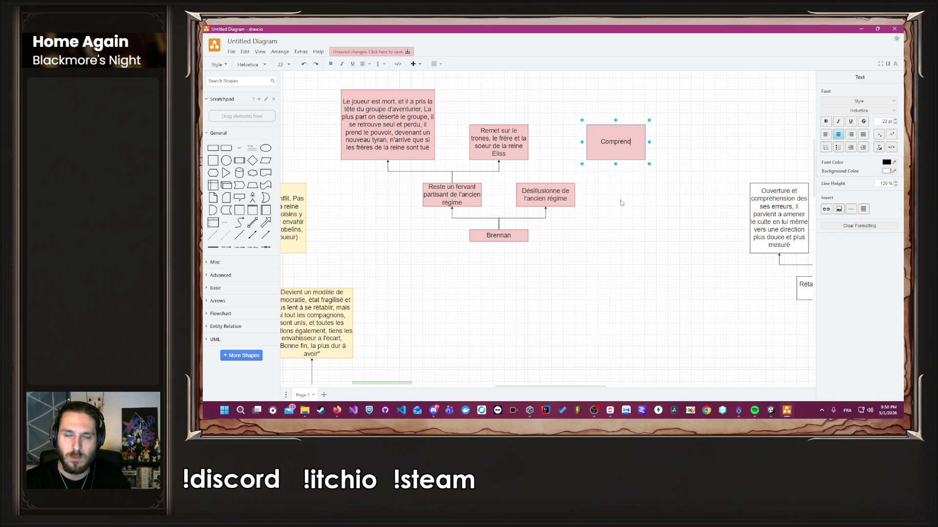
type(" les erreurs du")
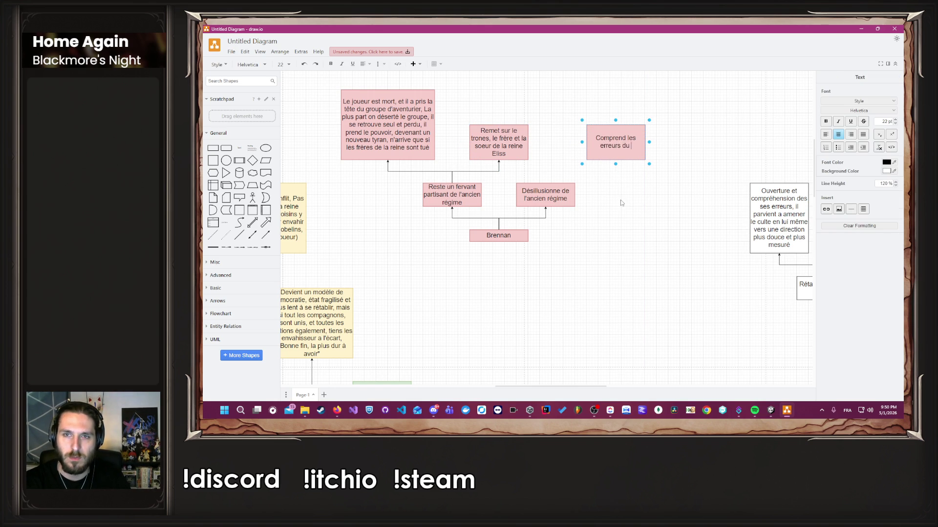
type(" passé, et va tente")
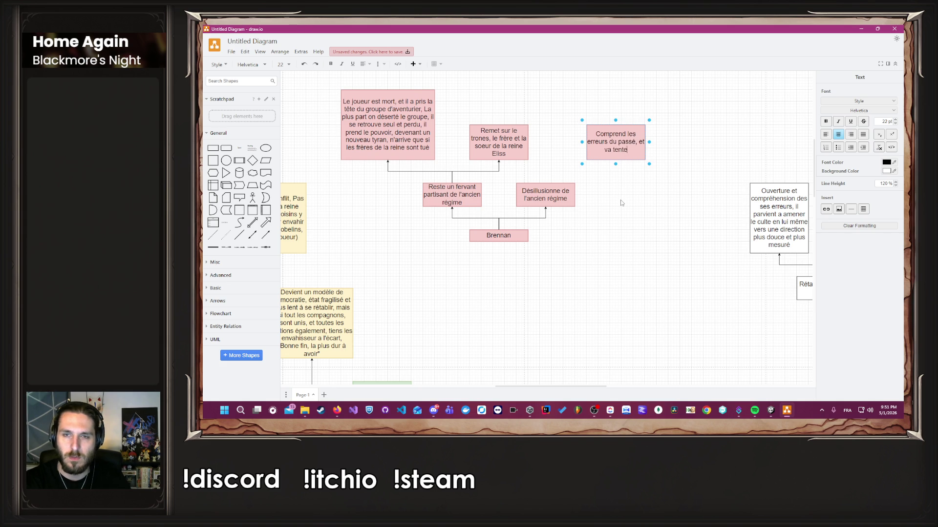
type("r avec le joueur")
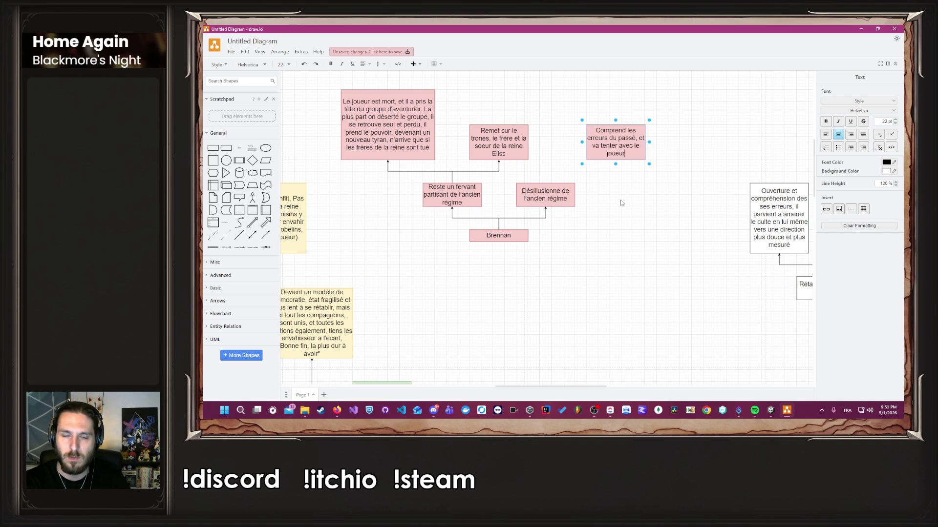
type(" d")
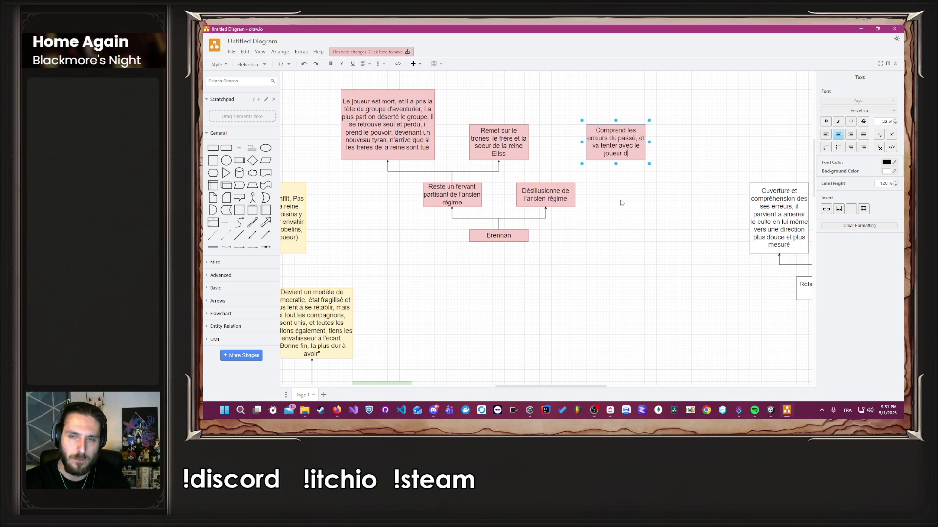
type("e fonder un")
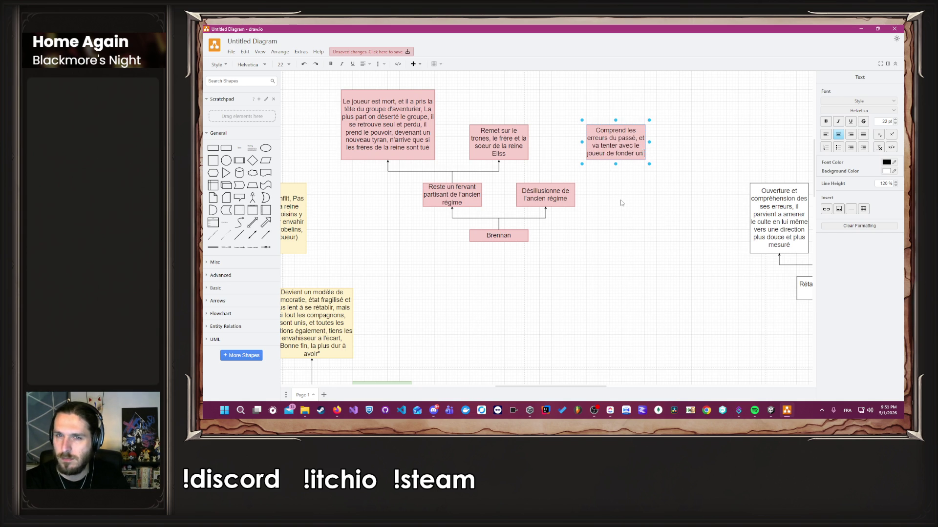
type(" ordre meilleur")
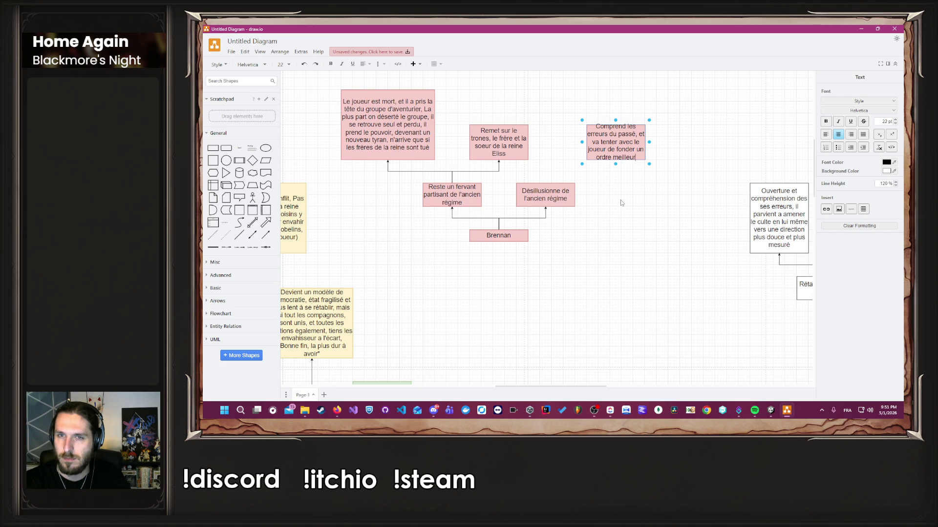
type(" (si le joueur est mort, ")
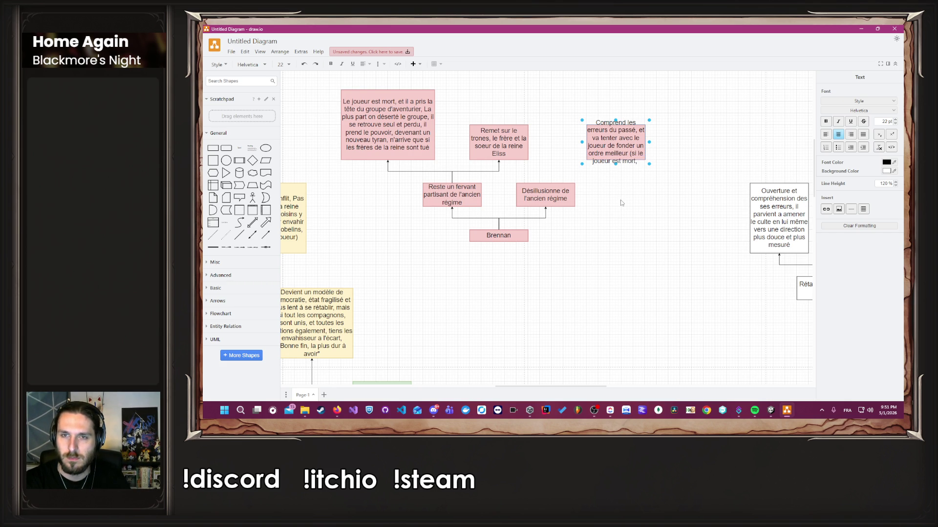
type("et qu'il est a la tête du grou")
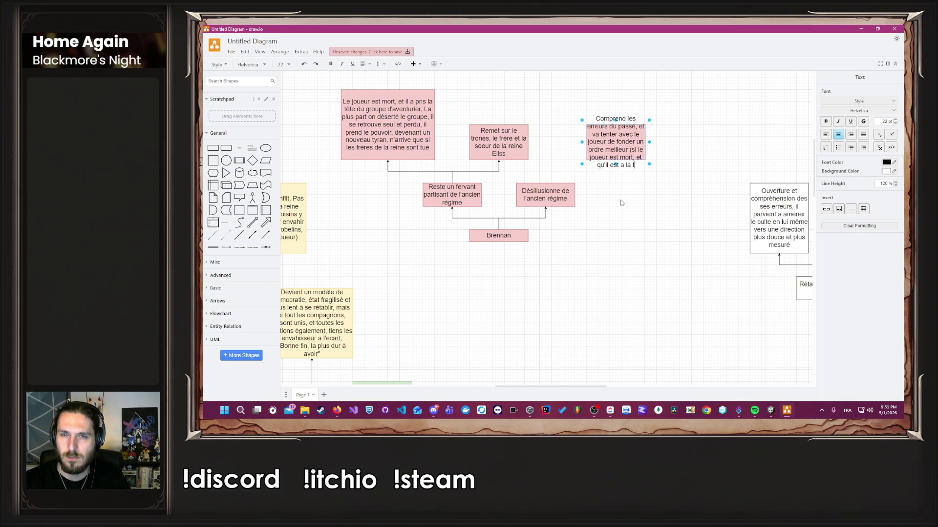
type("pe, ")
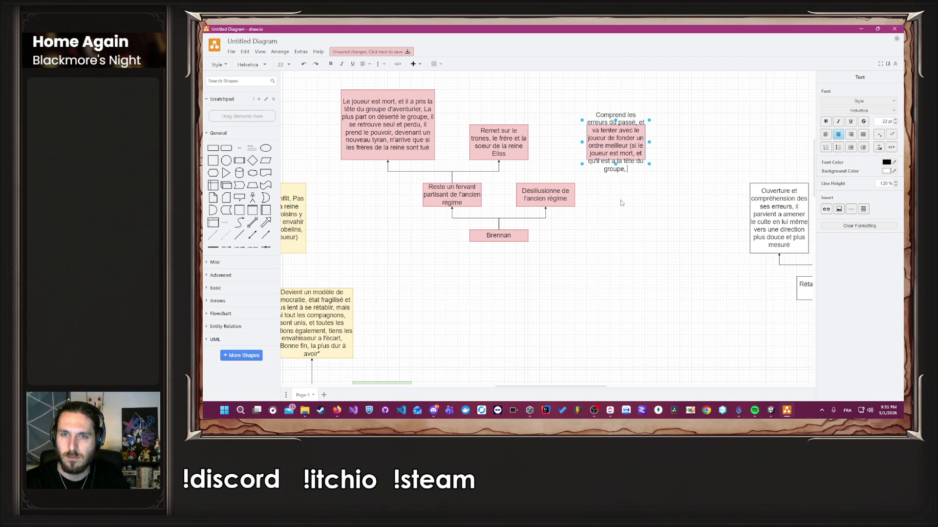
type("il essayera ")
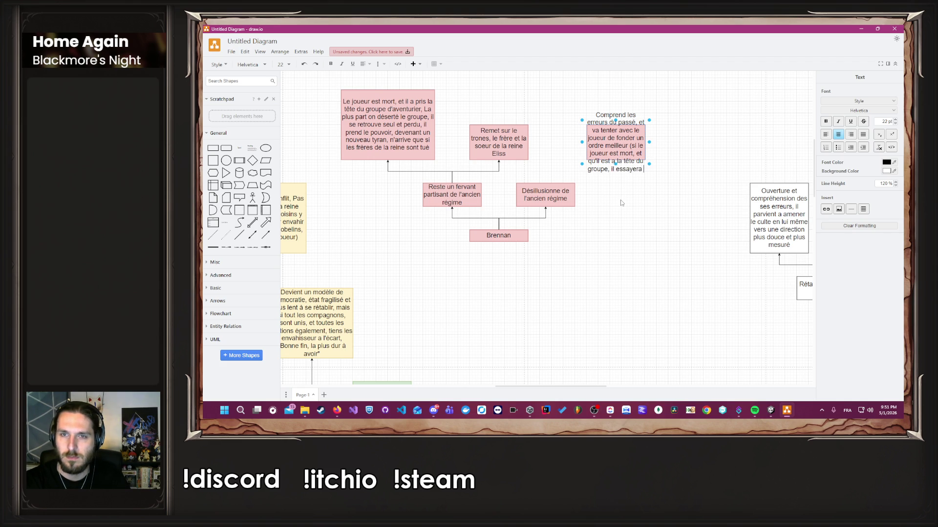
type("lui même d")
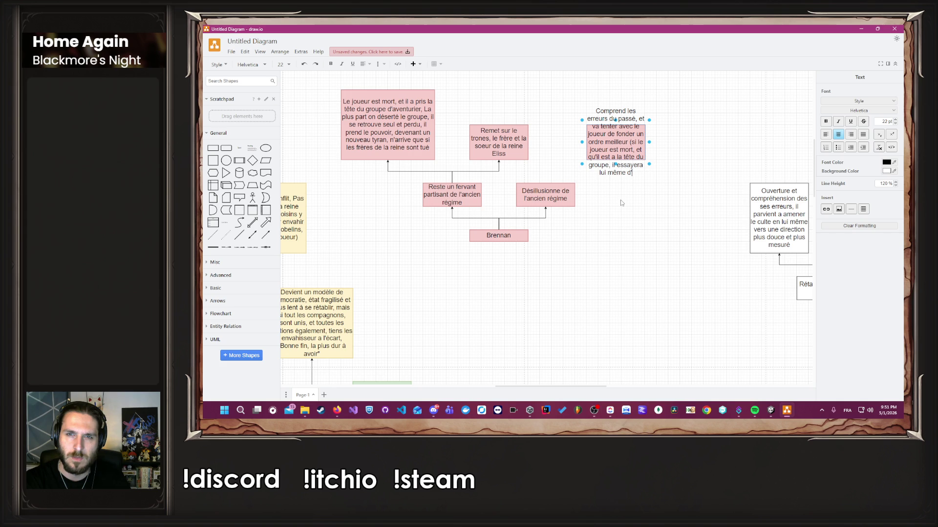
type("e fonder un ordre meilleur")
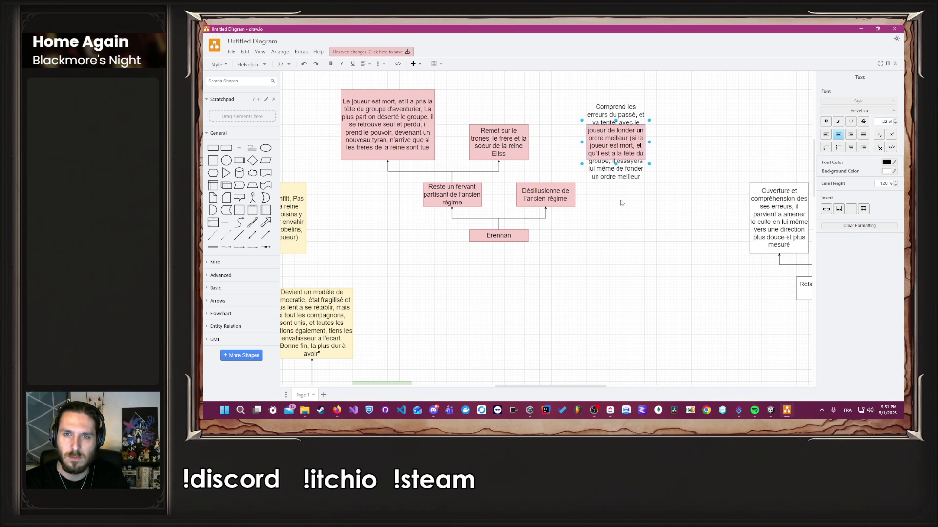
type(", mais sera plus gf")
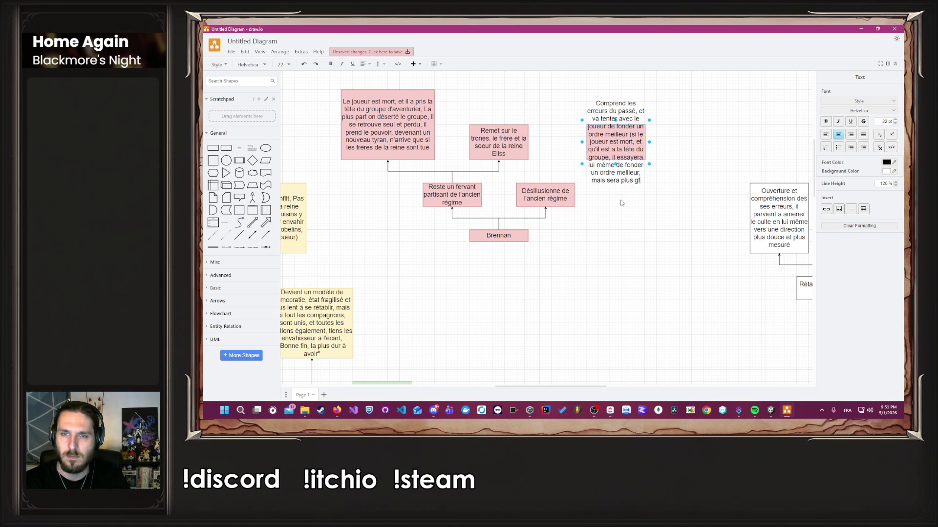
type("agile que si q")
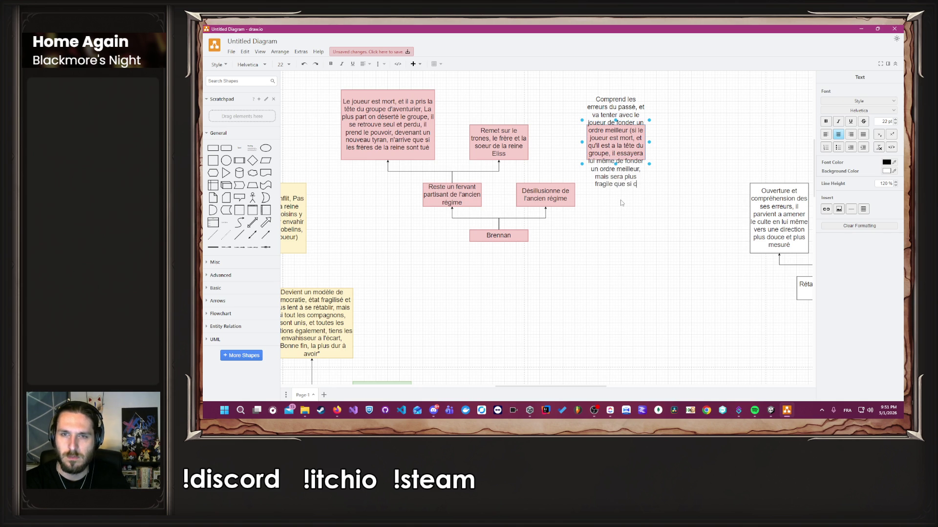
type("it le joueur")
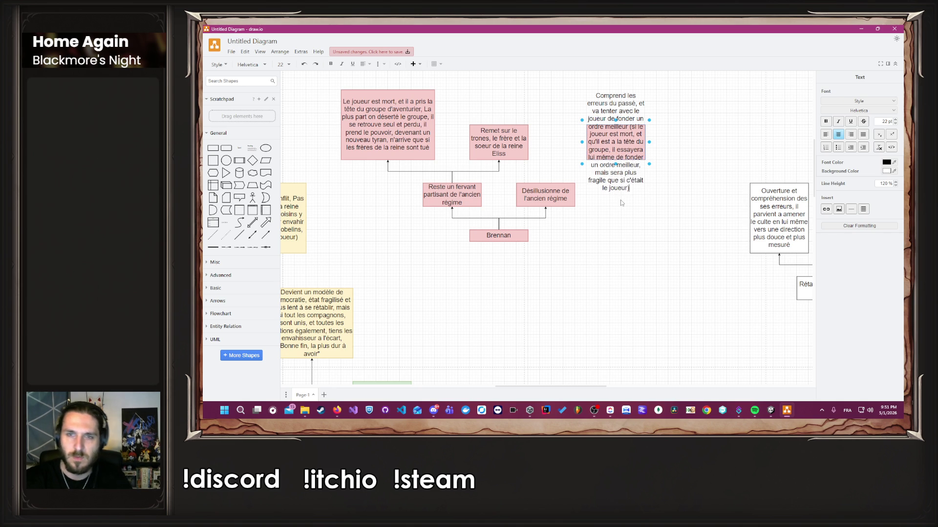
key("Escape")
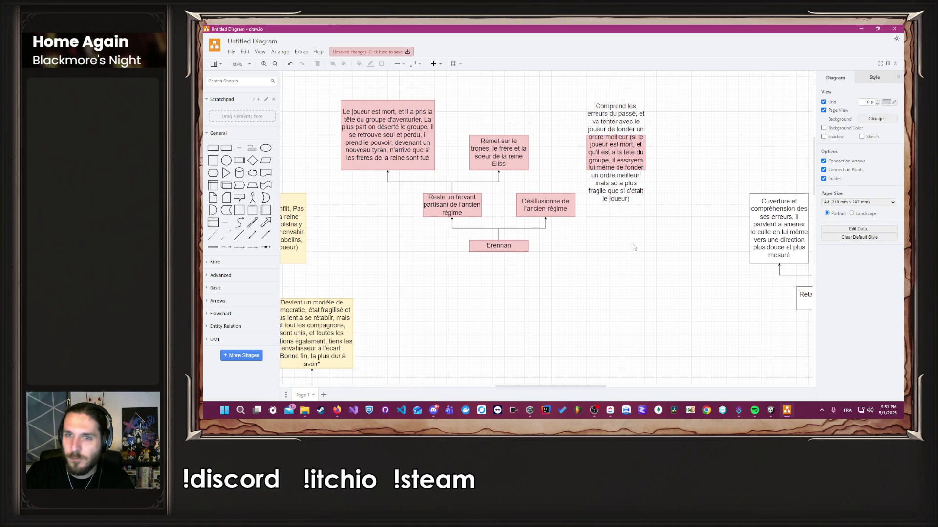
Enlarge the 'Comprend les erreurs' box taller and wider, and link 'Désillusionne de l'ancien régime' to it.
left_click_drag(609, 198, 607, 128)
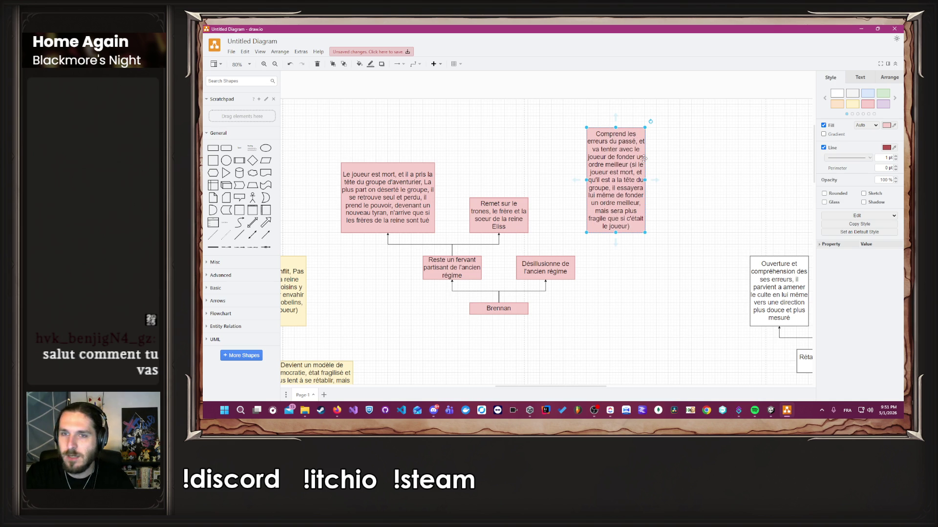
left_click_drag(646, 178, 670, 179)
left_click(606, 247)
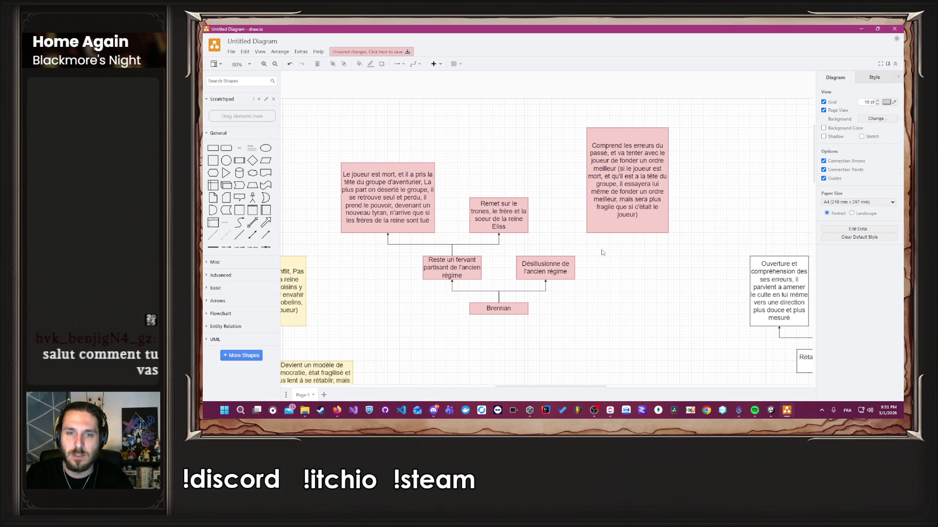
left_click_drag(539, 259, 627, 233)
left_click(644, 272)
scroll(643, 272, "down", 5)
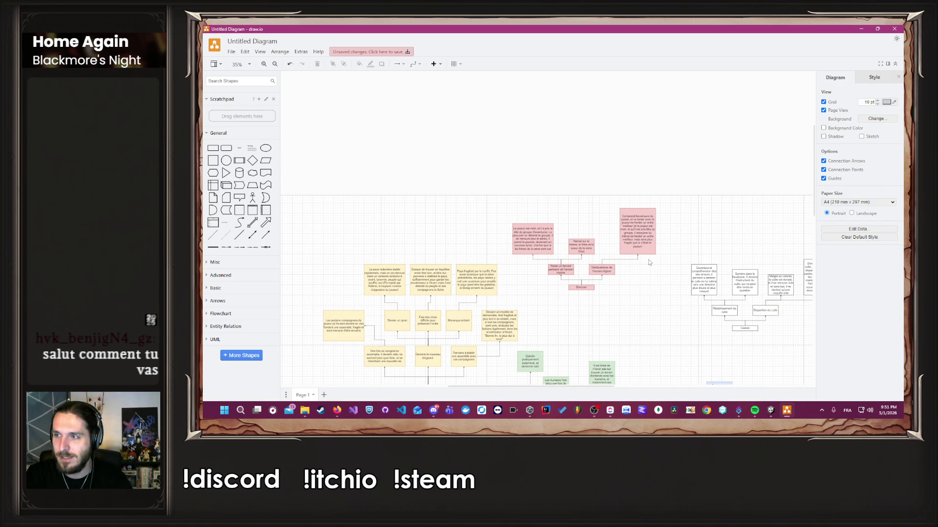
Pan across the endings diagram to review its lower boxes, then select the 'Remet sur le trones' box.
left_click_drag(630, 266, 536, 139)
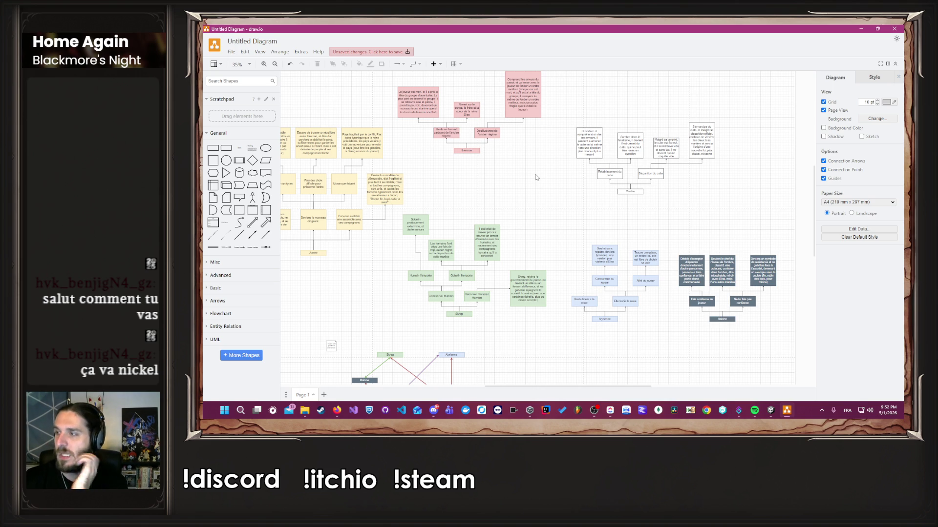
left_click_drag(535, 174, 638, 245)
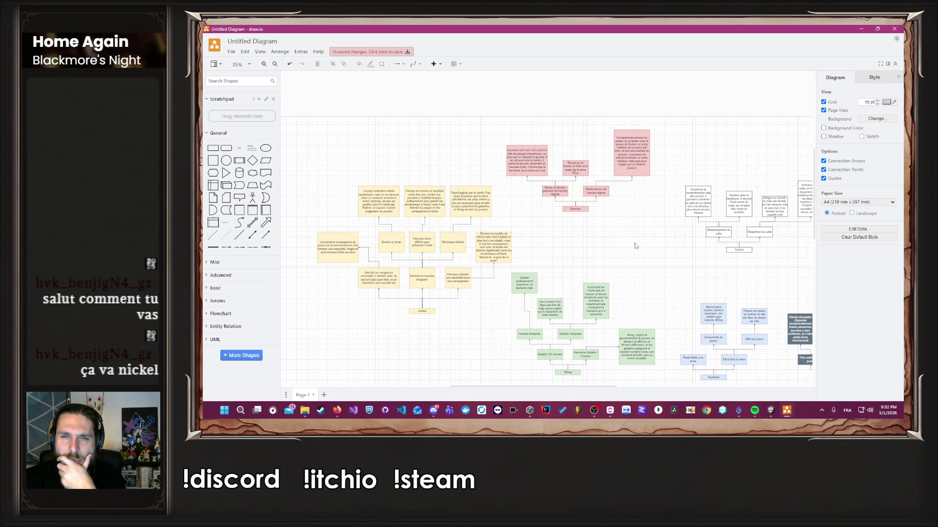
left_click(560, 162)
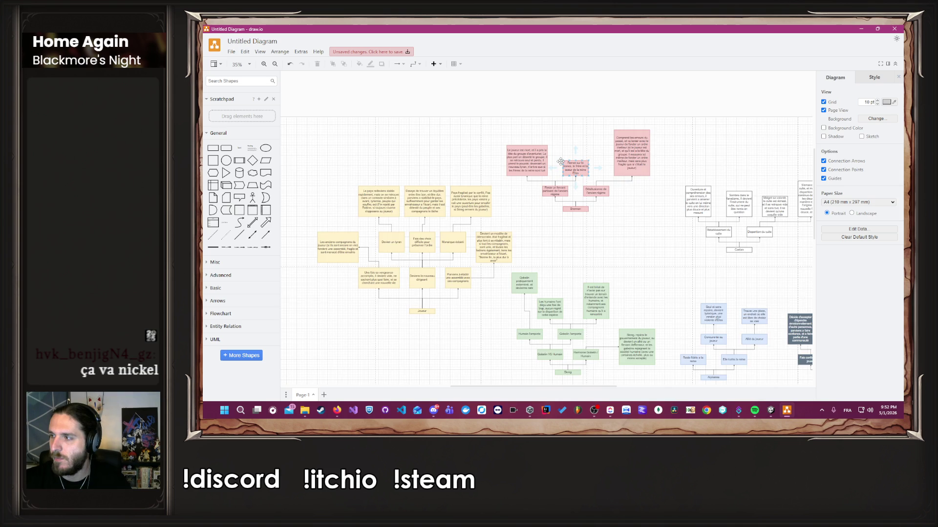
scroll(560, 162, "up", 5)
Append ', devenant leur fidèle deffenseur,et peux s'opposer au joueur si il refuse ce choix (' to the 'Remet sur le trones' text.
double_click(596, 184)
key("End")
type(", devenant")
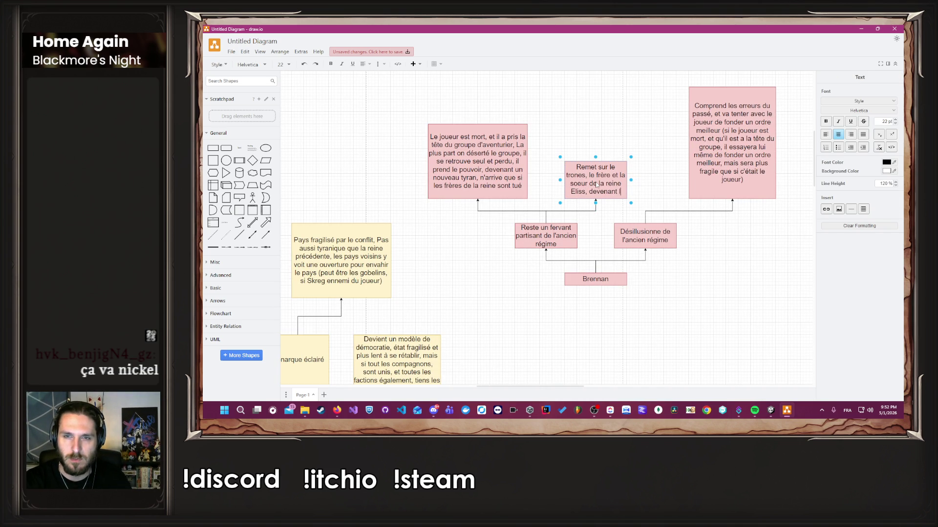
type(" leur fidèle de")
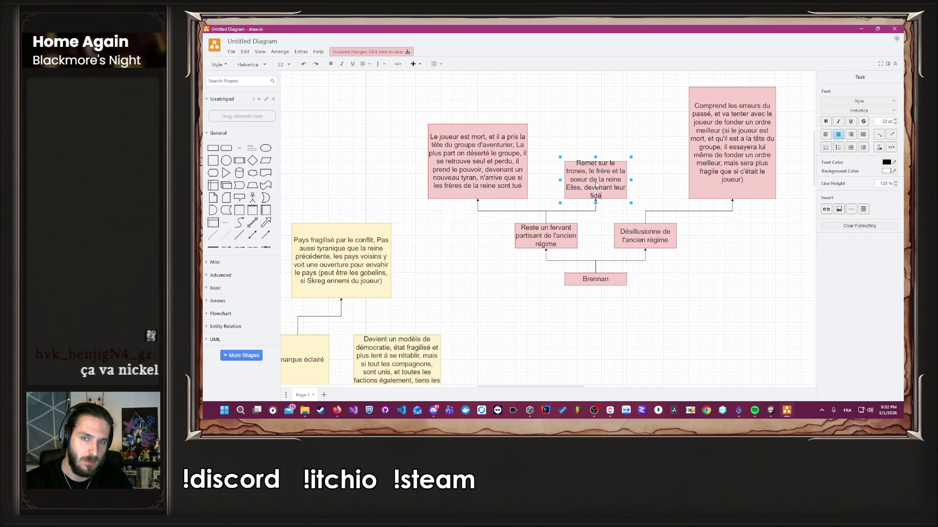
type("ffenseur")
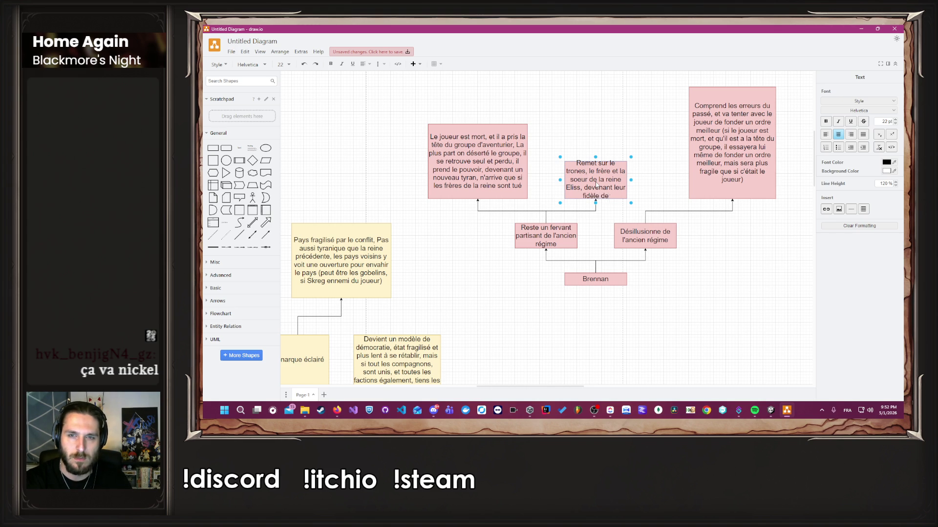
type(",et peu")
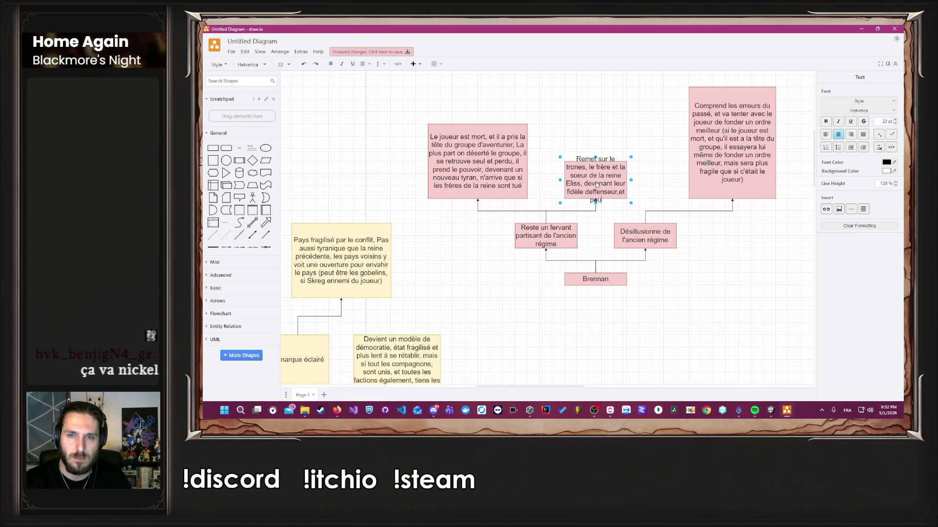
type("x s'opposer au")
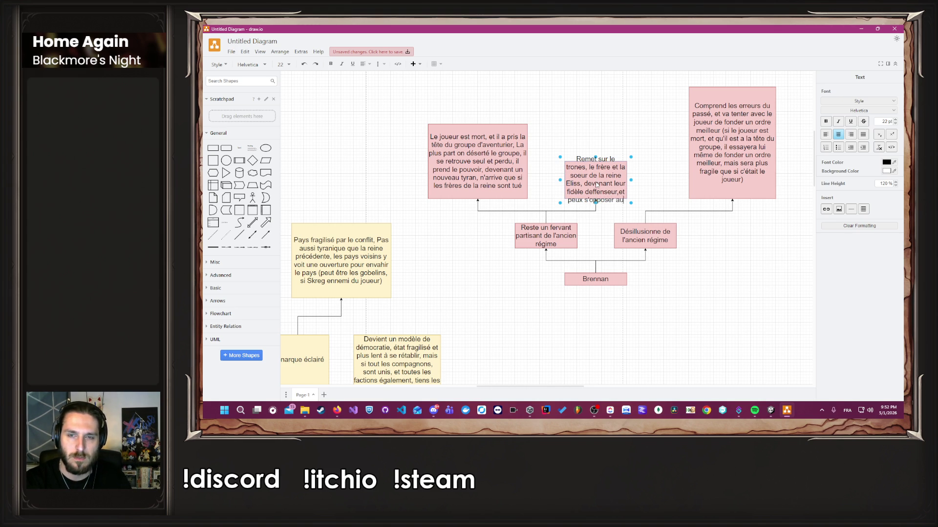
type(" joueur si")
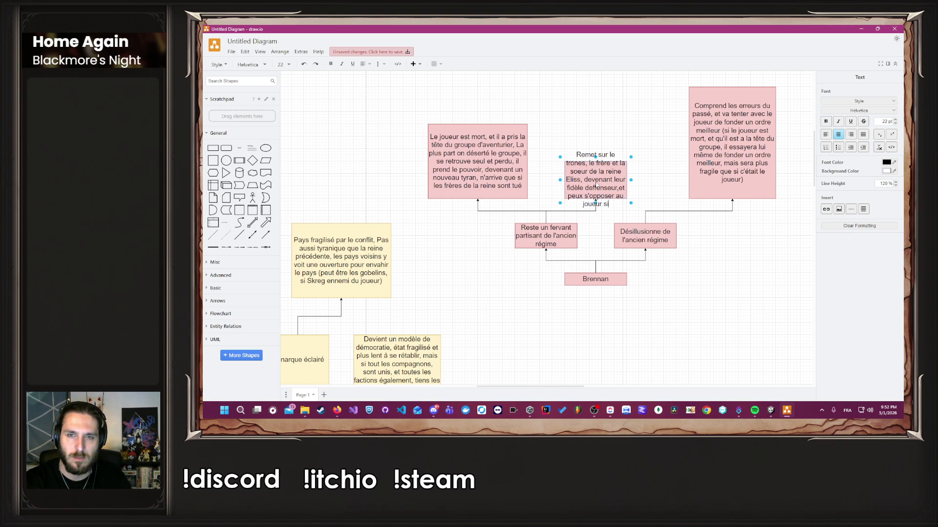
type(" il refuse")
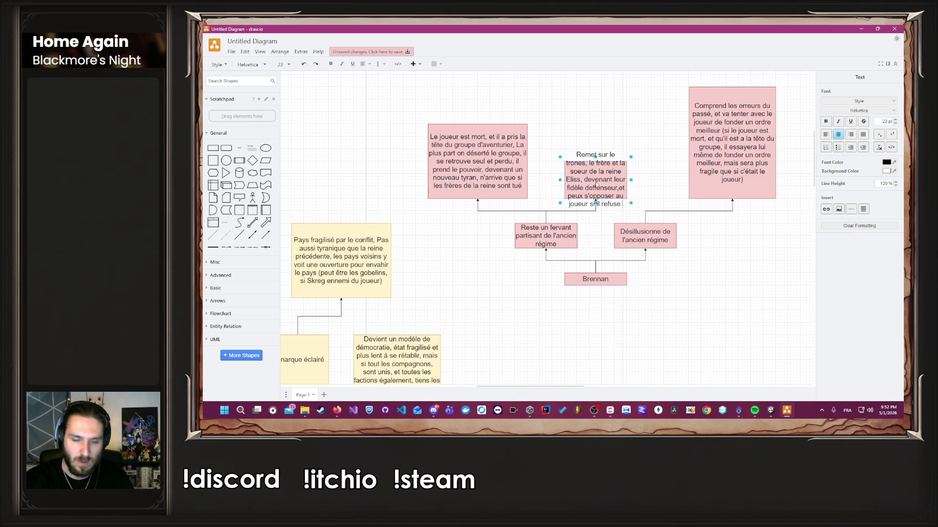
type(" ce choix")
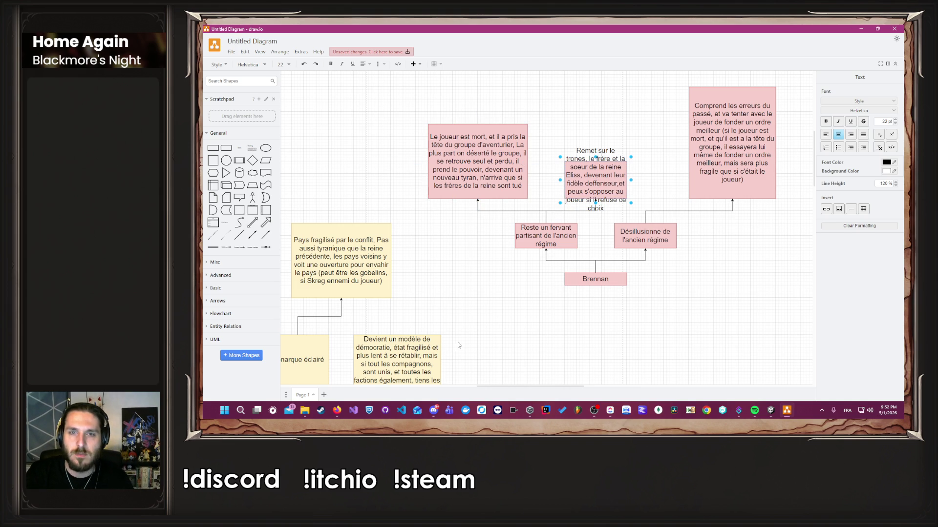
type(" (de ")
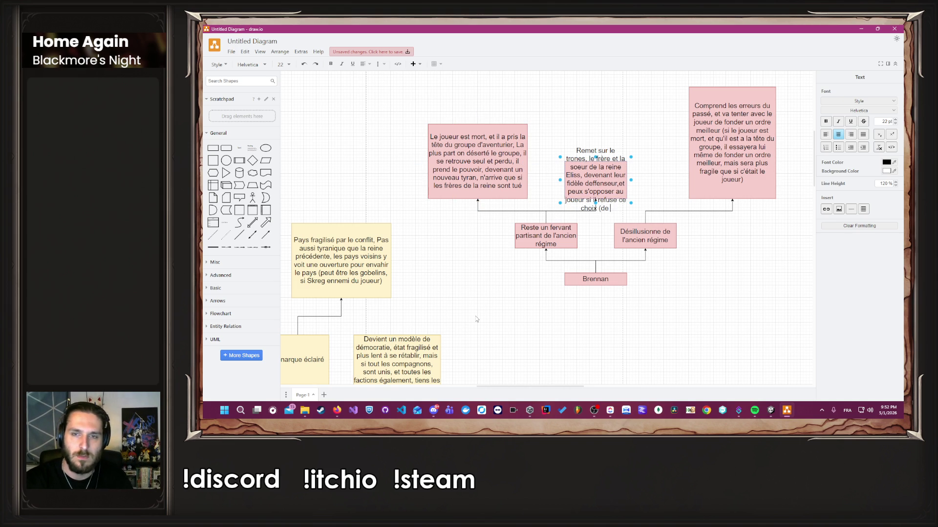
type("remettre l'ancie")
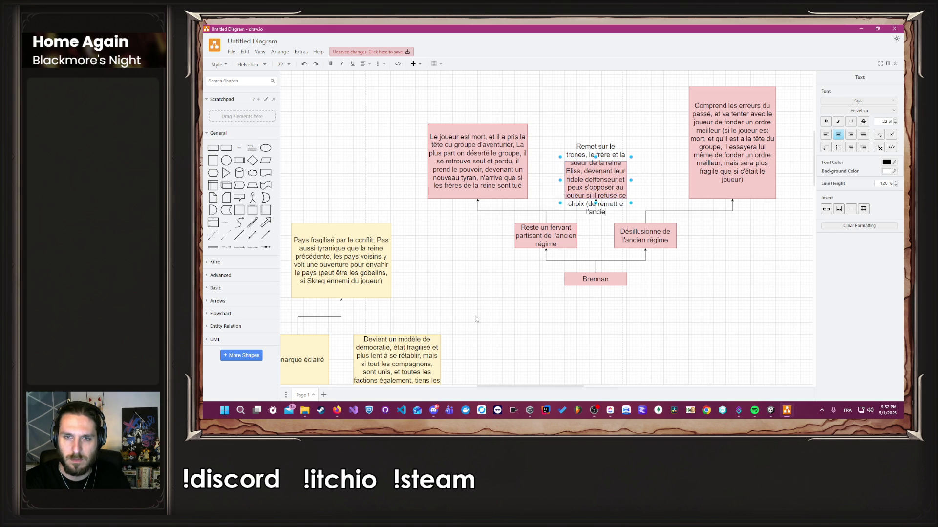
type("n régime au pouvoir")
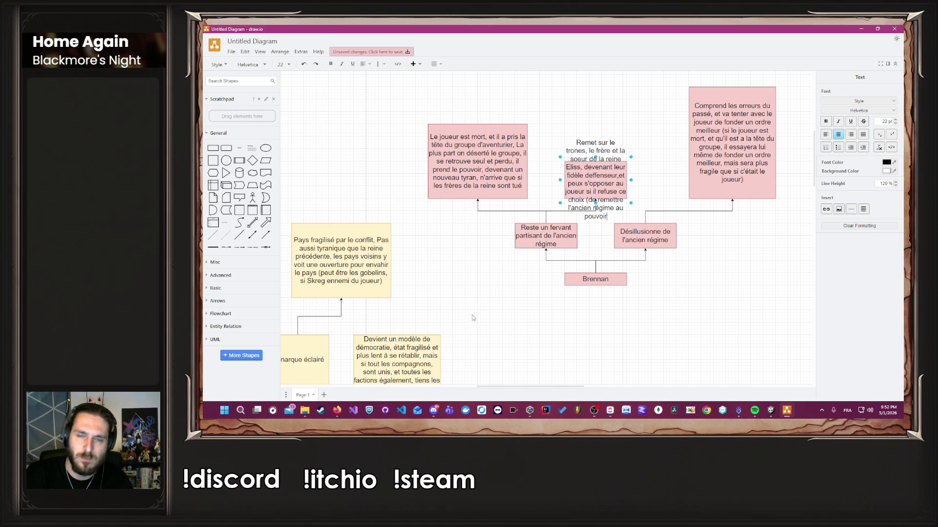
left_click(463, 316)
Move the pink 'Remet sur le trones' box slightly upward and widen it.
left_click(592, 170)
left_click_drag(593, 162, 596, 100)
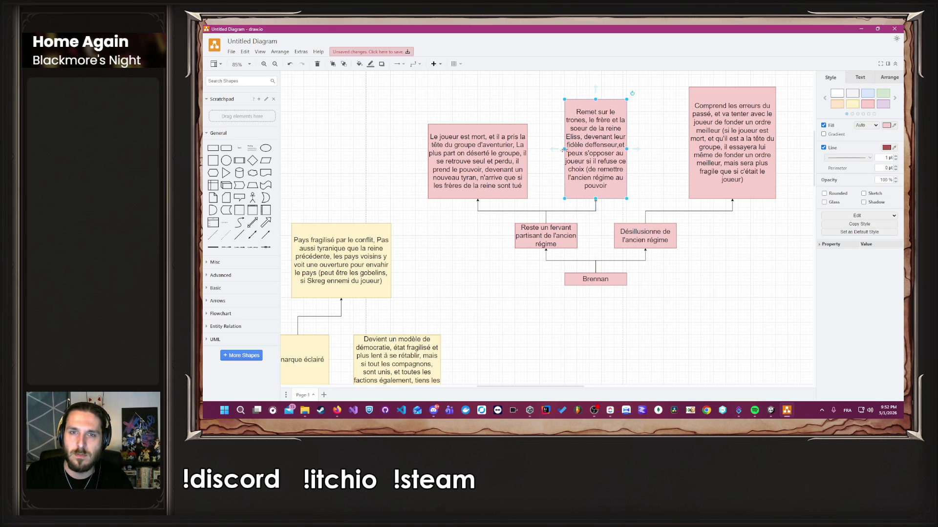
left_click_drag(563, 151, 550, 149)
Deselect the box and zoom out to see all five colour-coded ending clusters.
left_click(609, 315)
scroll(616, 318, "down", 1, "ctrl")
scroll(616, 318, "down", 5, "ctrl")
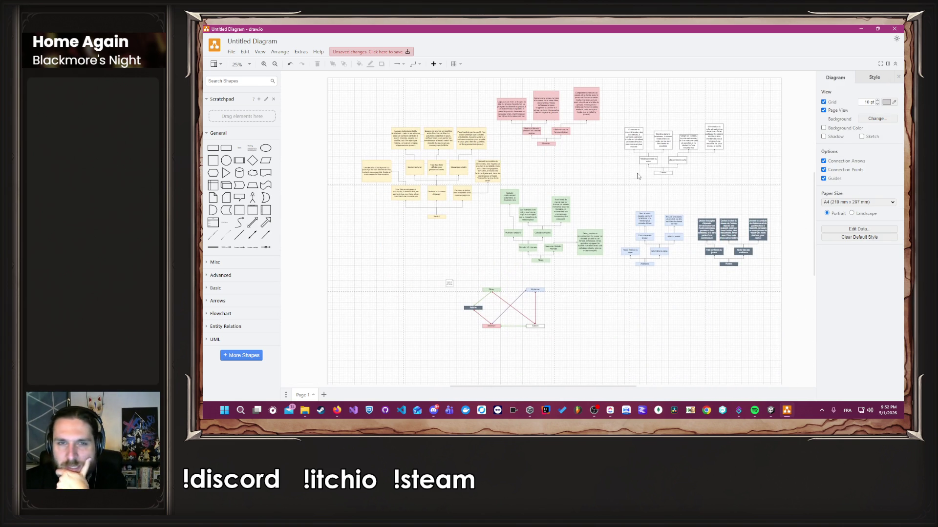
scroll(700, 242, "up", 3, "ctrl")
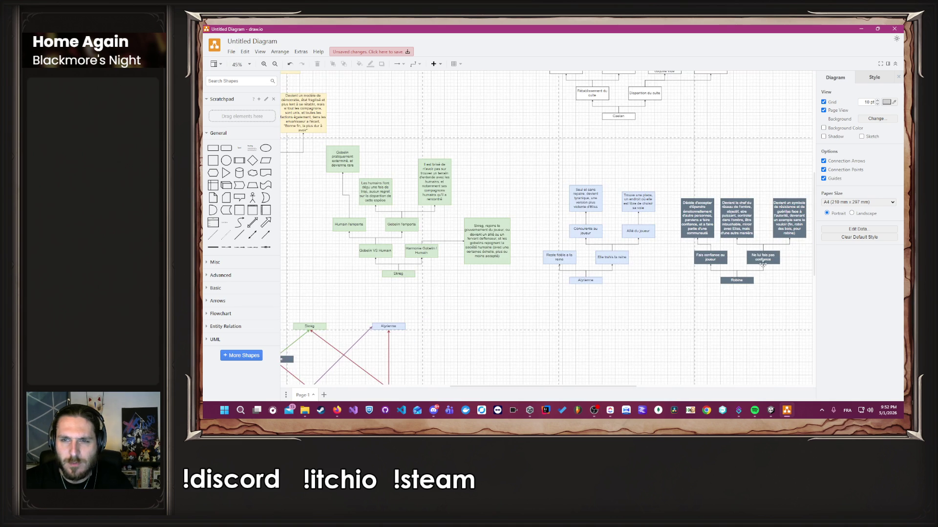
scroll(642, 321, "up", 2, "ctrl")
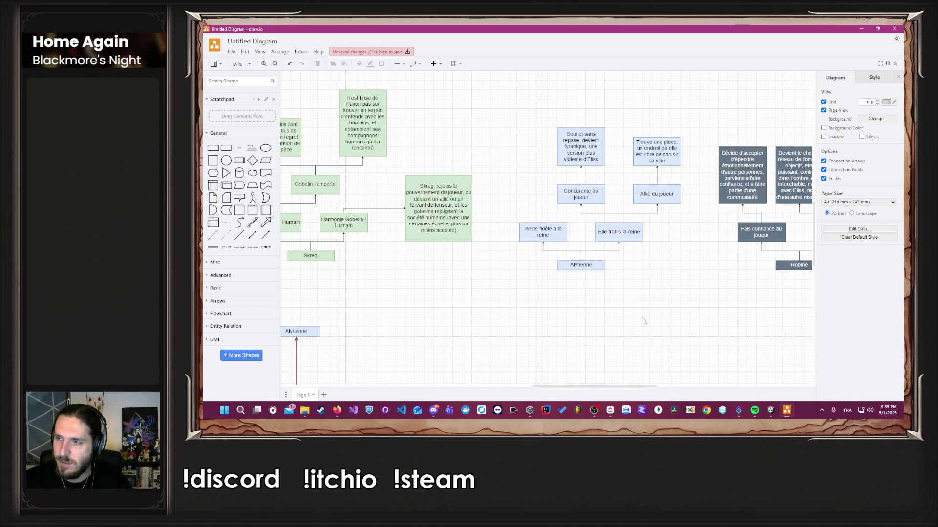
scroll(643, 321, "down", 4, "ctrl")
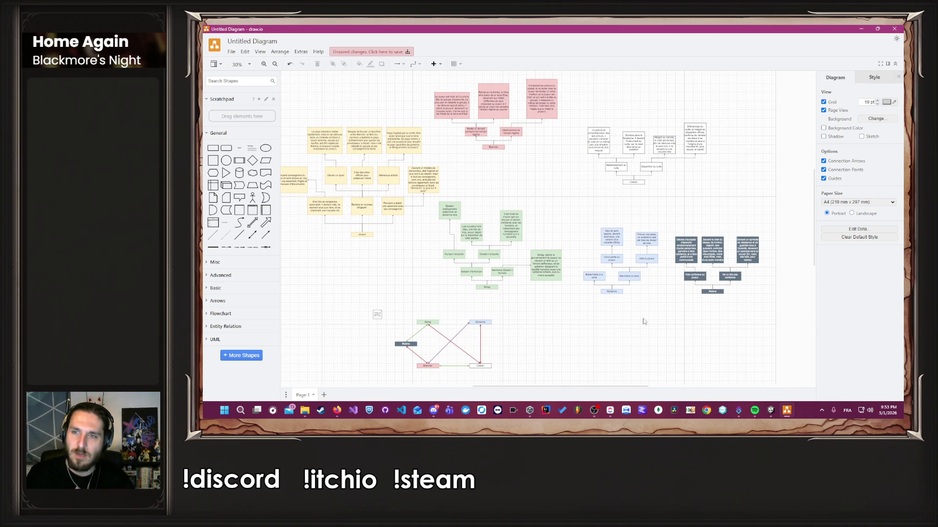
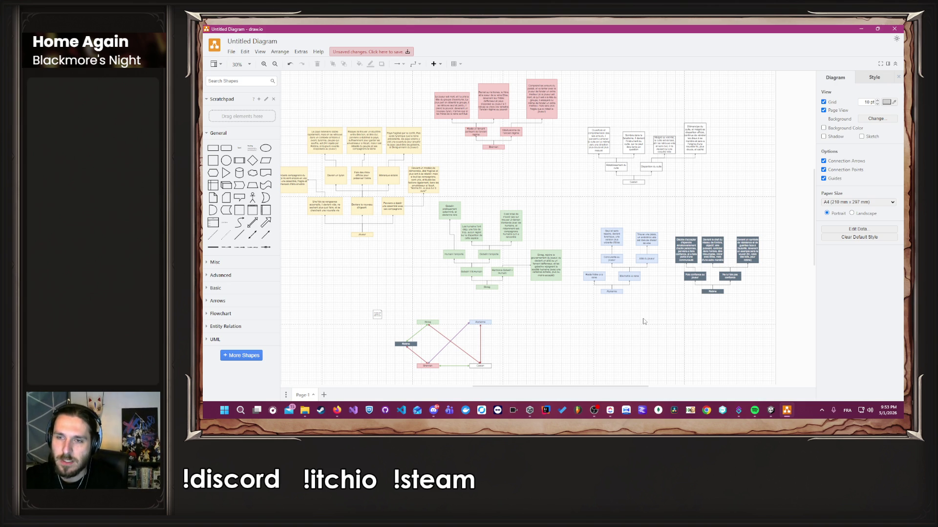
Duplicate the 'Devient le chef du réseau' outcome box to a spot above the Robine branch.
scroll(644, 322, "up", 1)
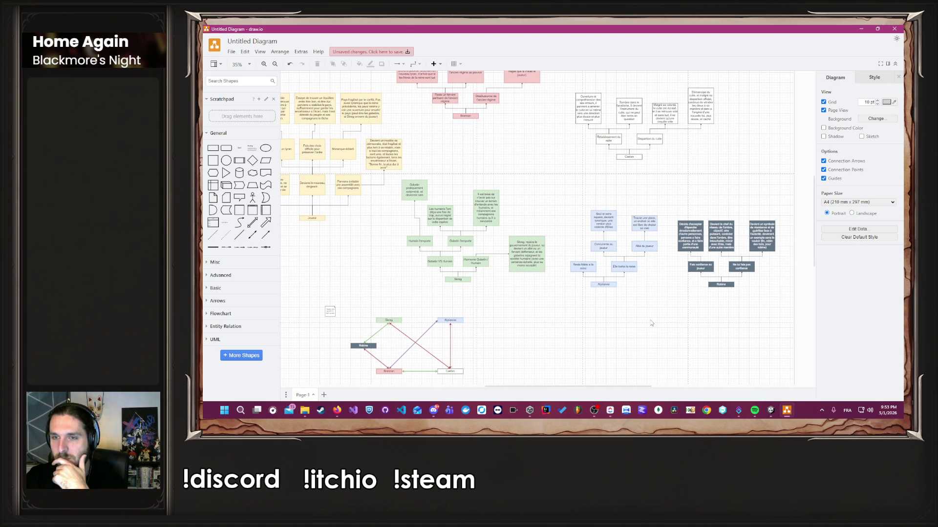
scroll(634, 320, "right", 1)
scroll(687, 256, "up", 5)
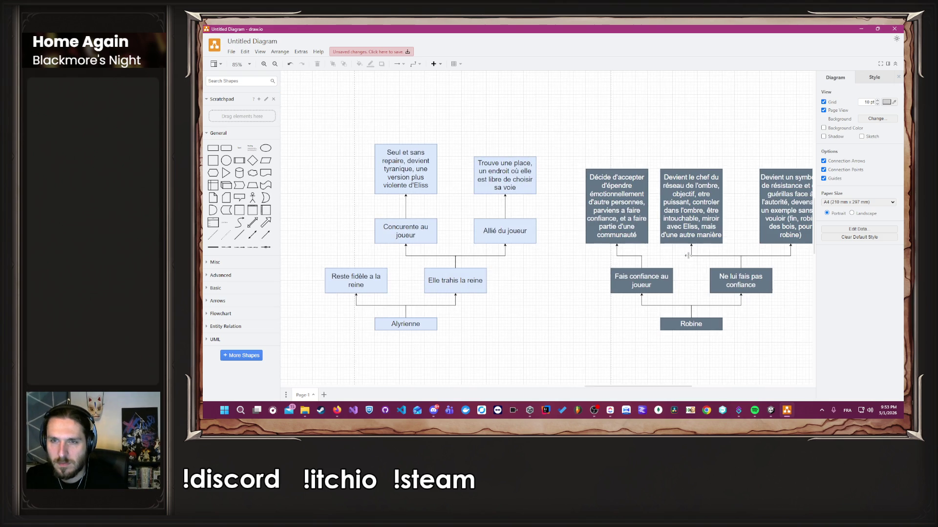
scroll(687, 255, "down", 5)
scroll(654, 317, "up", 2)
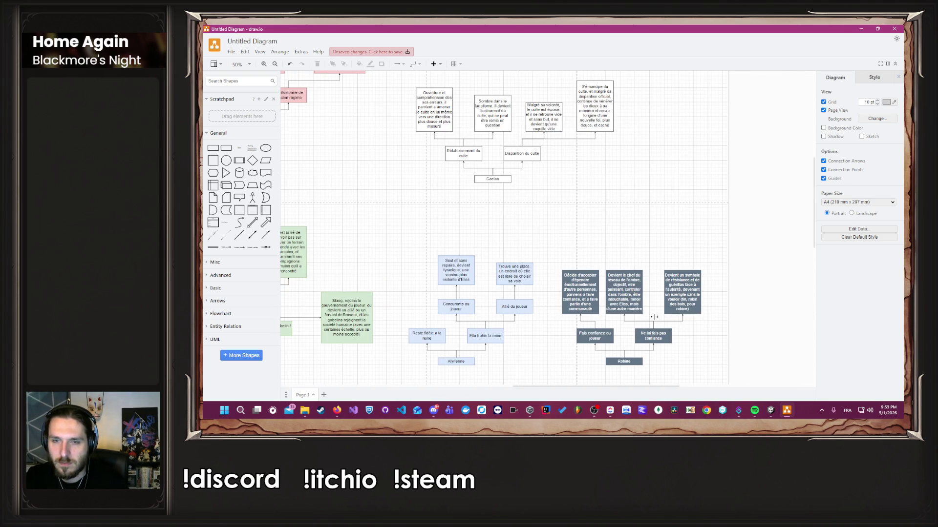
left_click_drag(623, 301, 668, 236)
Change the copy's text to 'Si allié avec Skrog, les gobelins rejoignent soit le réseau de l'ombre, soit la résistance'.
double_click(670, 238)
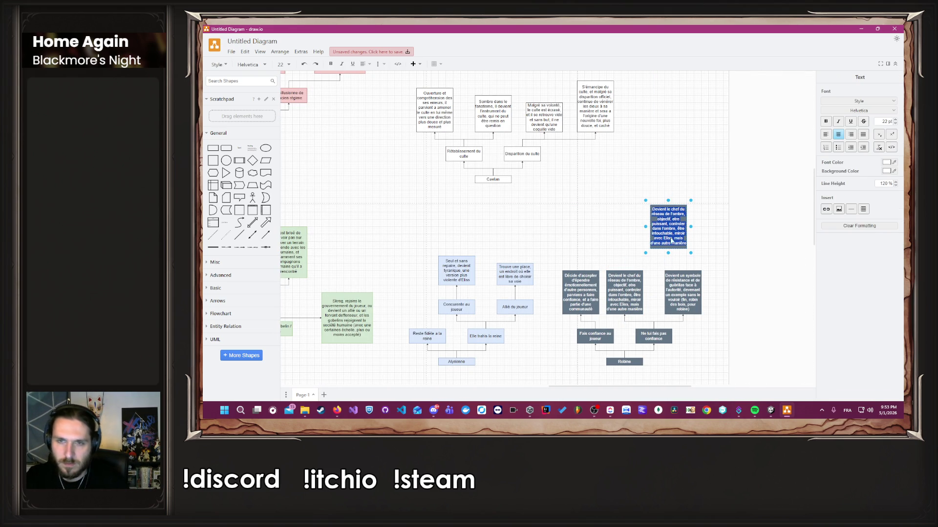
type("Si allié avec Sk")
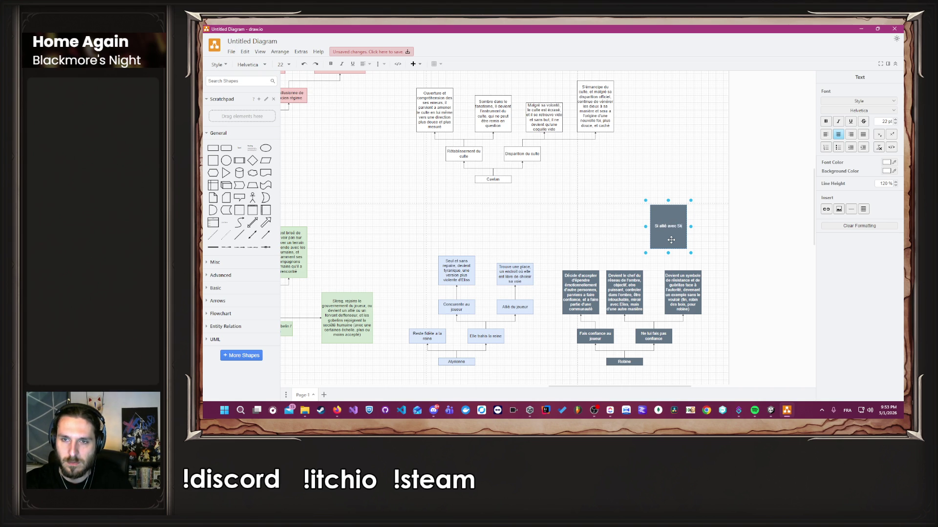
type("rog, les gobelins rejoign")
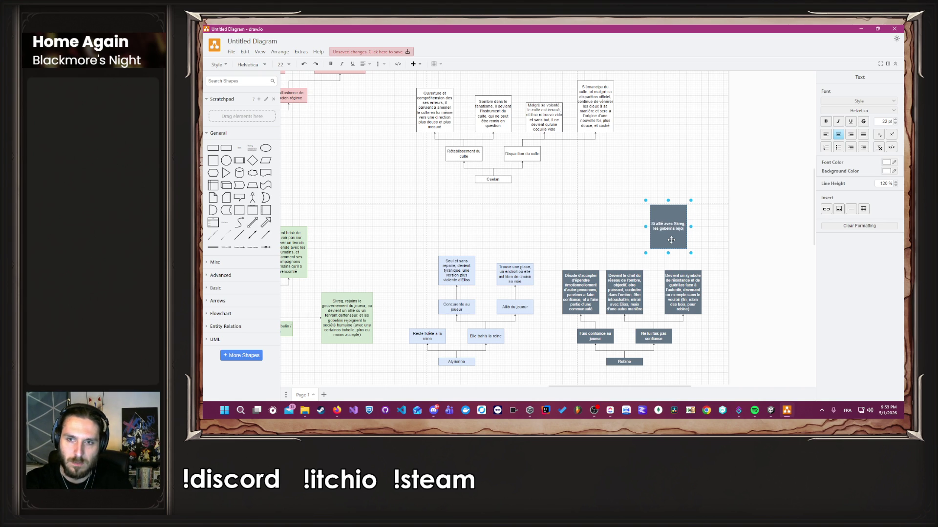
type("ent !")
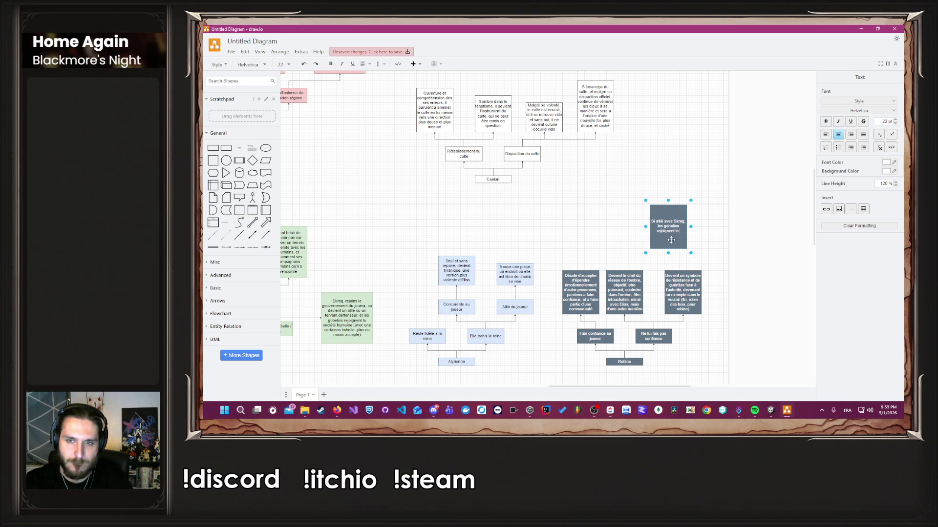
type("soit")
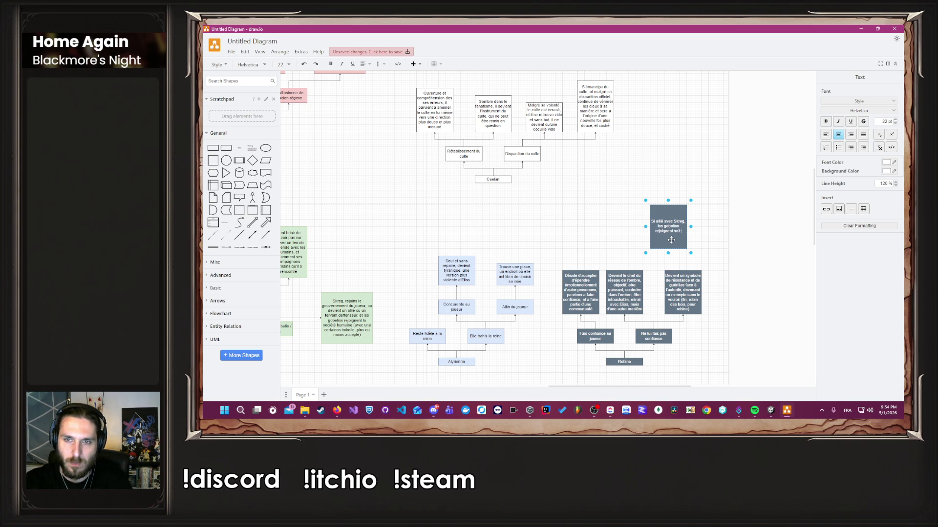
type(" le réseau de l'om")
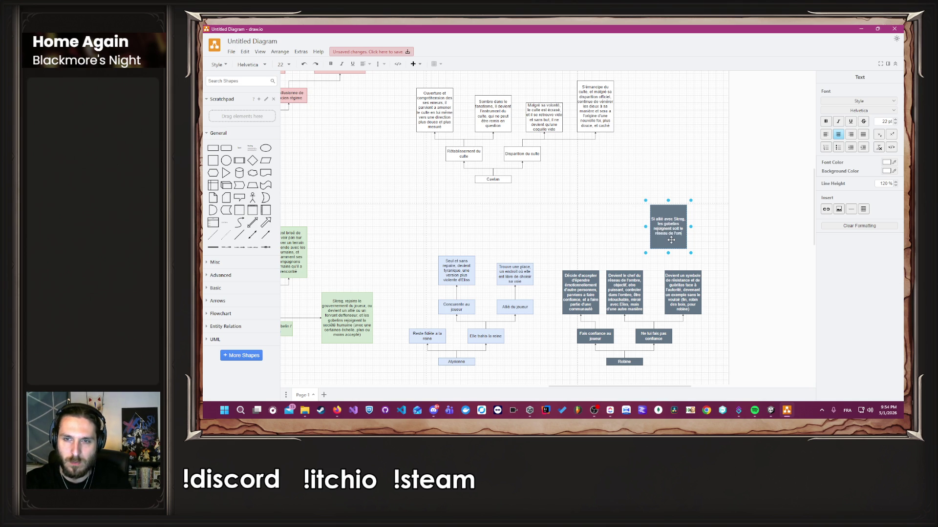
type("bre, soit la")
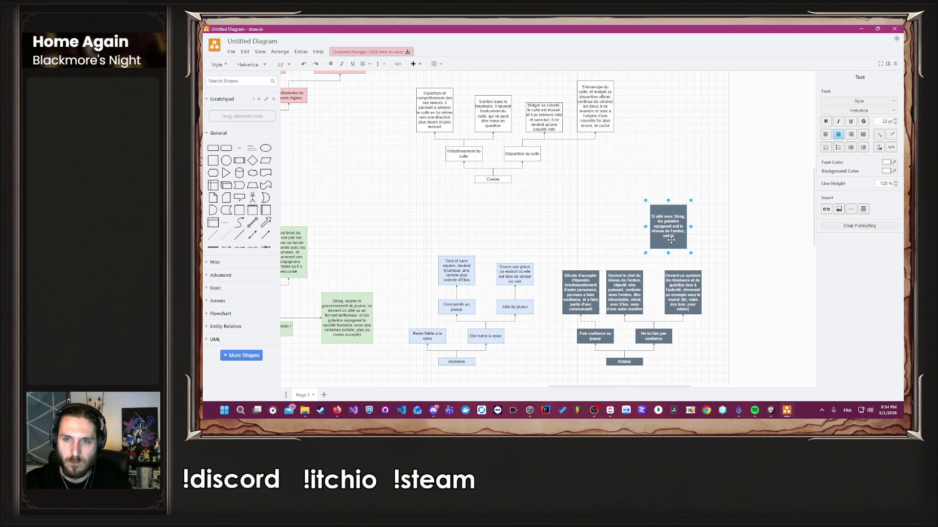
type(" résistance")
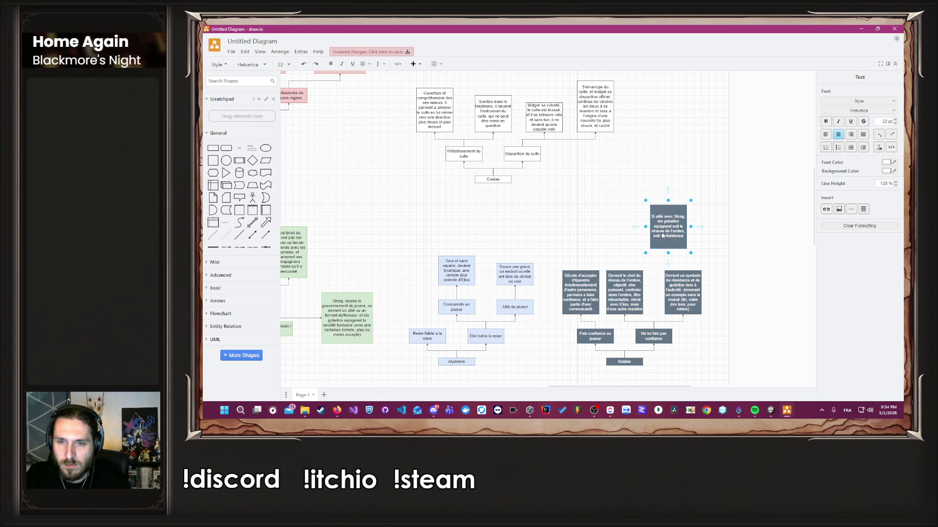
left_click(629, 229)
Shift the Skreg box further left above the Robine outcome boxes.
scroll(667, 255, "up", 3)
left_click_drag(681, 218, 654, 219)
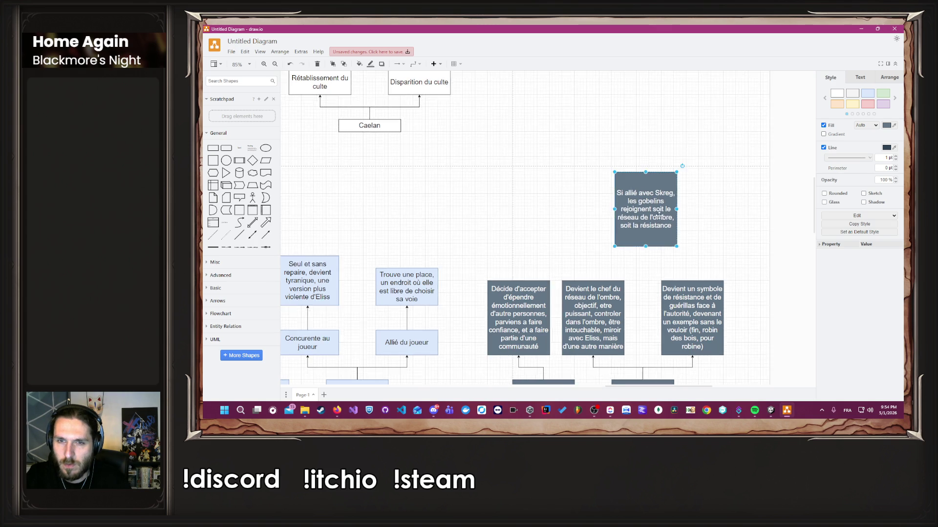
scroll(650, 222, "up", 6)
left_click(624, 234)
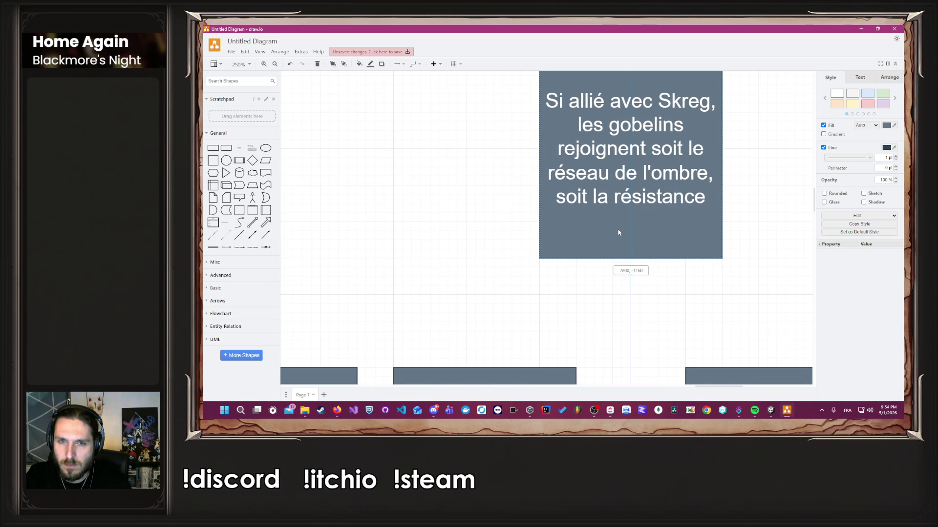
scroll(620, 231, "down", 2)
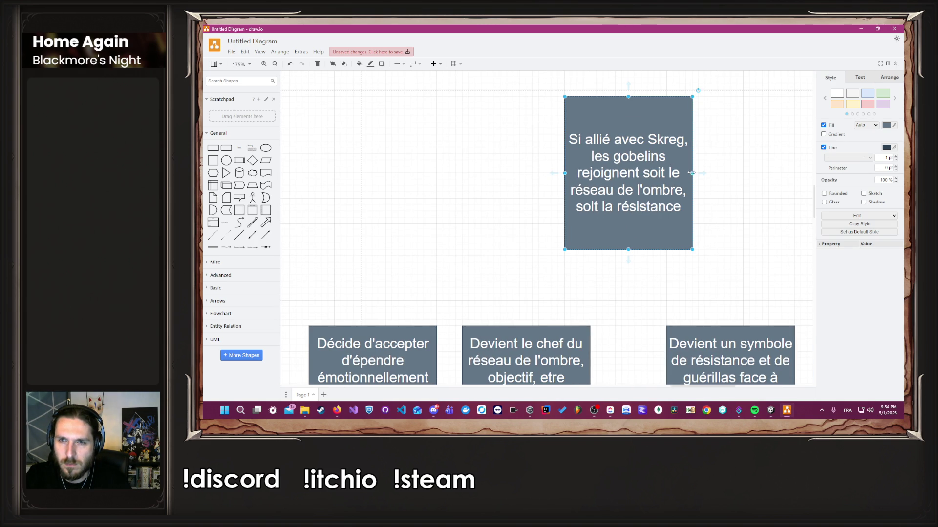
scroll(691, 173, "down", 7)
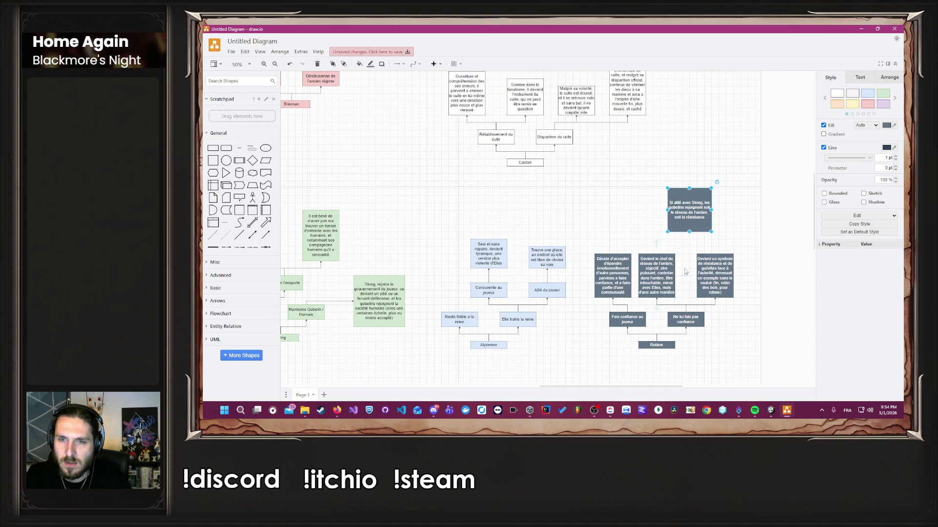
left_click(680, 272)
Connect the middle and right outcome boxes to the Skreg box, then centre it above them.
left_click_drag(656, 248, 667, 210)
left_click_drag(714, 259, 715, 212)
left_click(740, 233)
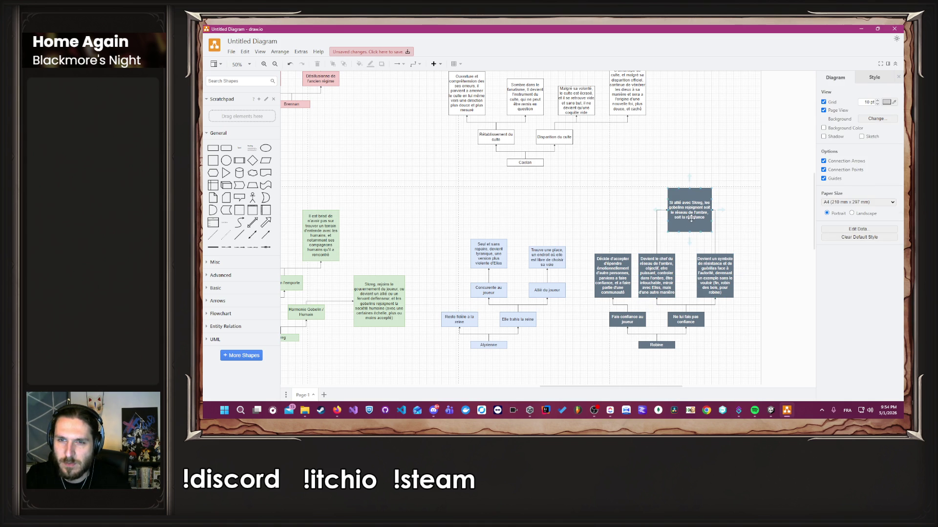
scroll(691, 220, "up", 3, "ctrl")
mouse_move(688, 220)
left_mouse_down()
mouse_move(679, 219)
mouse_move(714, 207)
left_mouse_up()
left_click(767, 233)
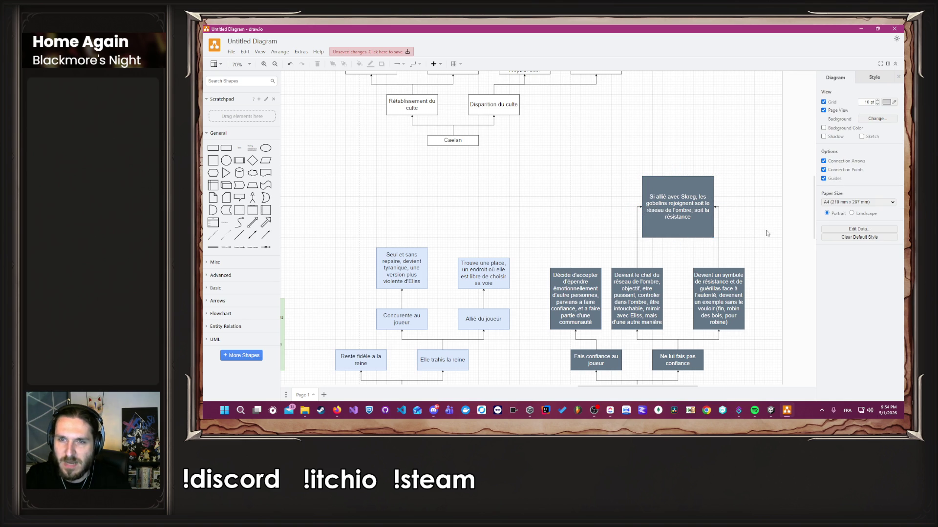
Fix the typo 'd'épendre' in the Décide d'accepter box by removing the stray apostrophe.
scroll(766, 231, "down", 4, "ctrl")
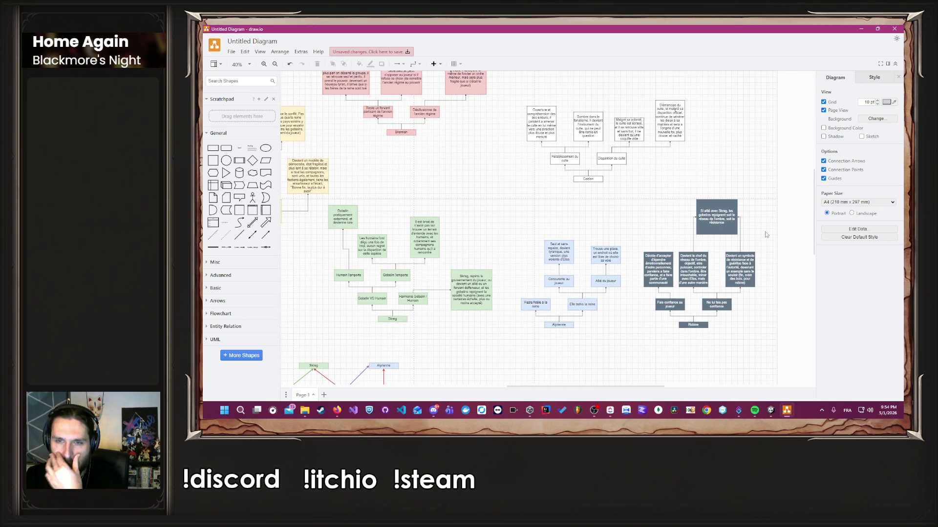
scroll(764, 233, "down", 1)
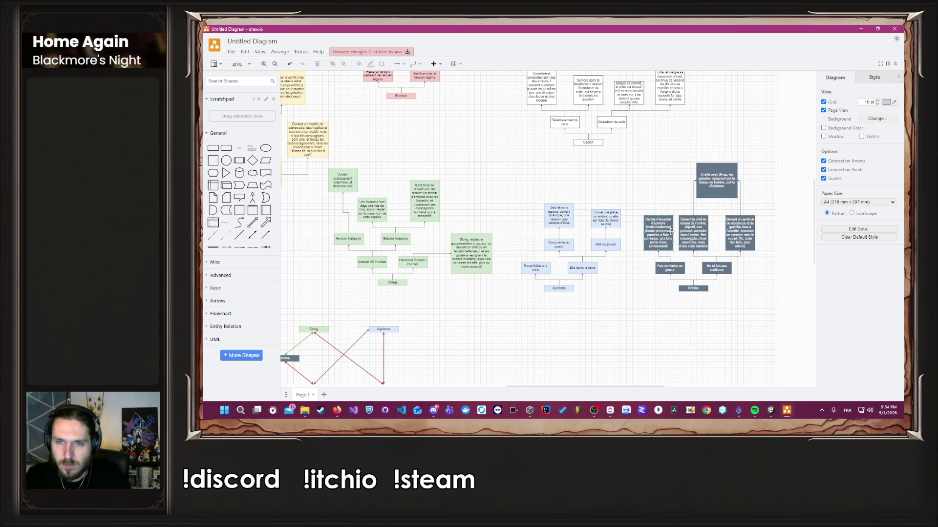
scroll(655, 225, "up", 6, "ctrl")
double_click(623, 211)
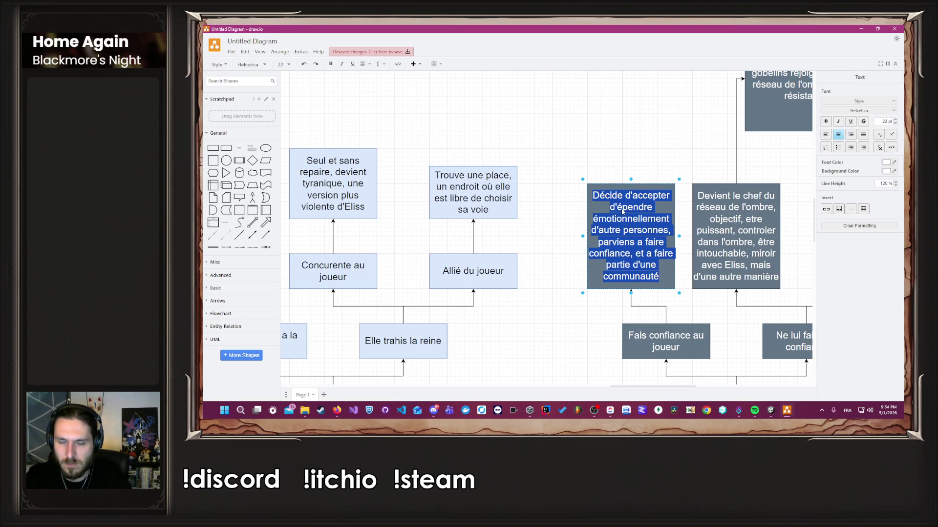
left_click(623, 211)
key("BackSpace")
key("BackSpace")
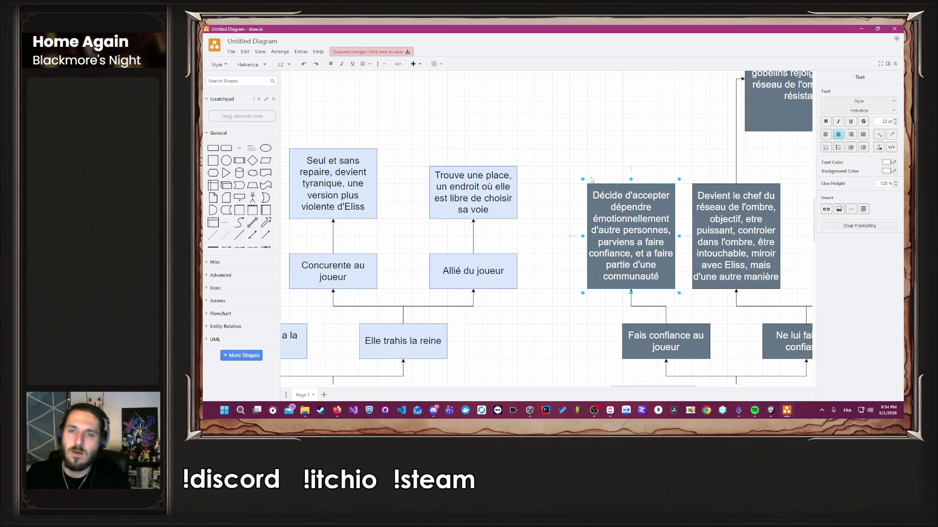
left_click(588, 166)
Move the whole dark-grey Robine branch up and to the right.
scroll(539, 174, "down", 5)
scroll(506, 227, "up", 3)
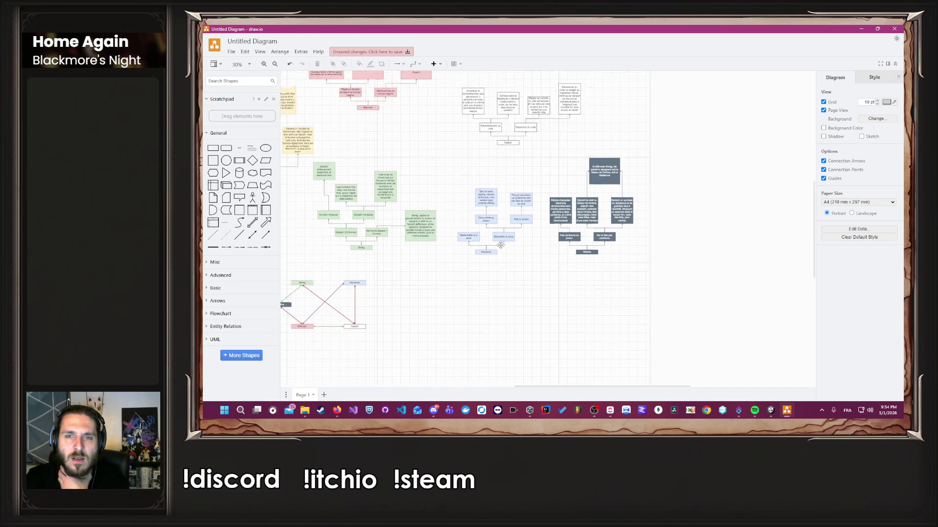
left_click(483, 272)
mouse_move(484, 276)
left_mouse_down()
mouse_move(508, 265)
mouse_move(591, 323)
mouse_move(689, 298)
mouse_move(689, 221)
mouse_move(750, 370)
mouse_move(740, 365)
left_mouse_up()
scroll(689, 222, "up", 1)
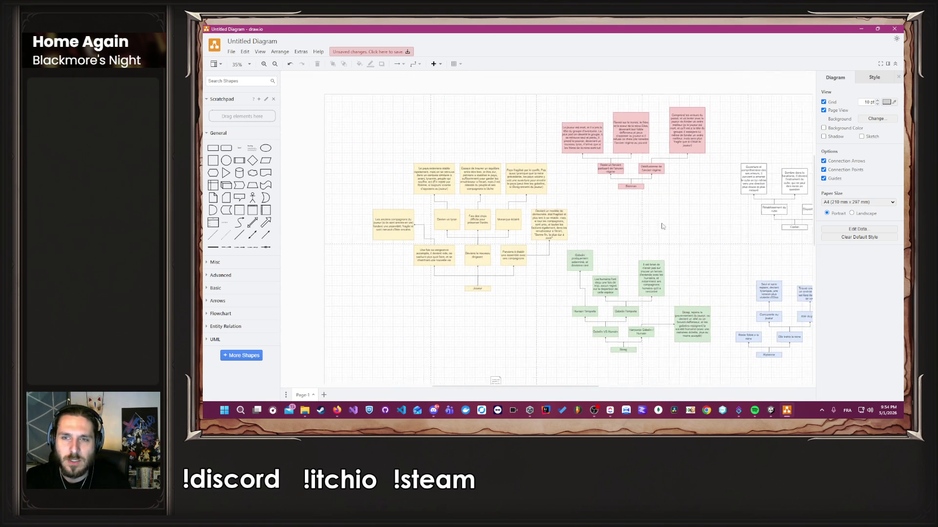
left_click_drag(678, 234, 425, 191)
left_click_drag(724, 195, 592, 363)
mouse_move(665, 221)
left_mouse_down()
mouse_move(732, 149)
mouse_move(747, 157)
left_mouse_up()
left_click(654, 271)
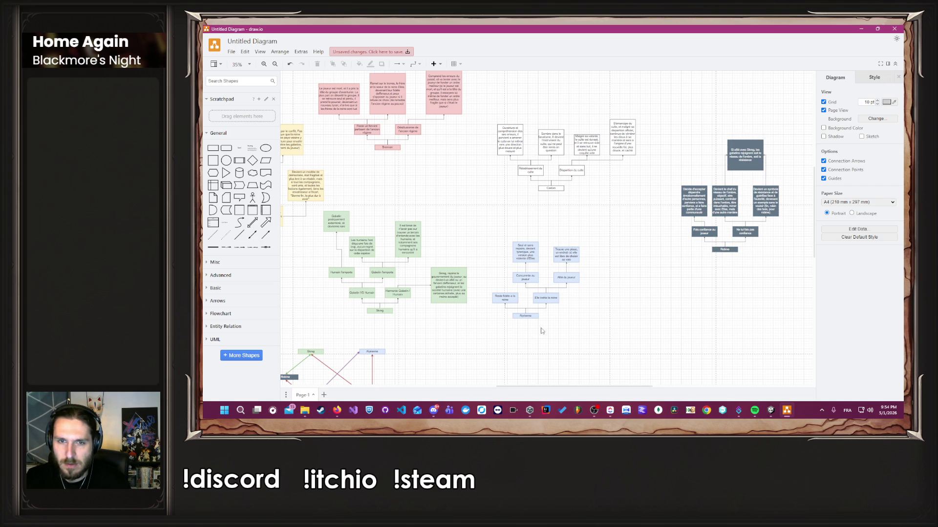
Move the whole light-blue Alyrienne branch to the right.
left_click_drag(540, 328, 592, 318)
left_click_drag(652, 210, 530, 315)
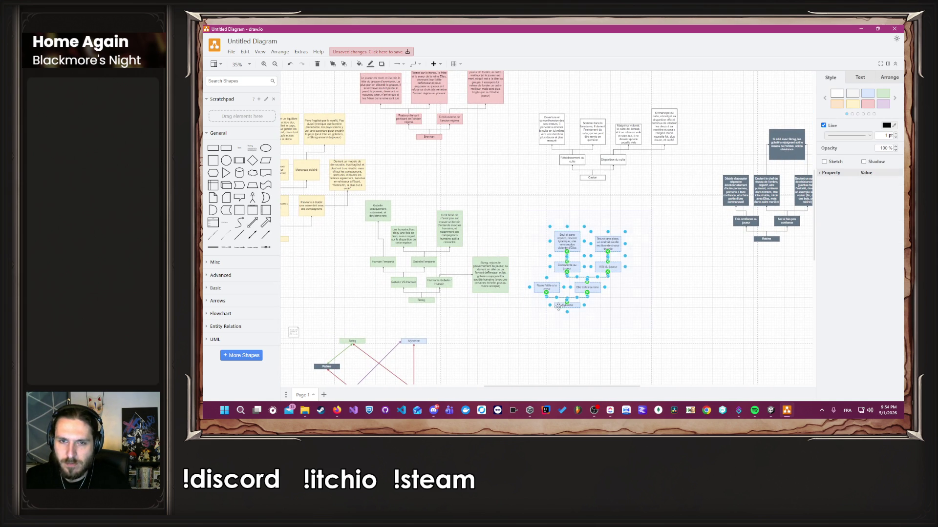
scroll(614, 325, "up", 2)
left_click_drag(582, 277, 648, 284)
left_click(731, 303)
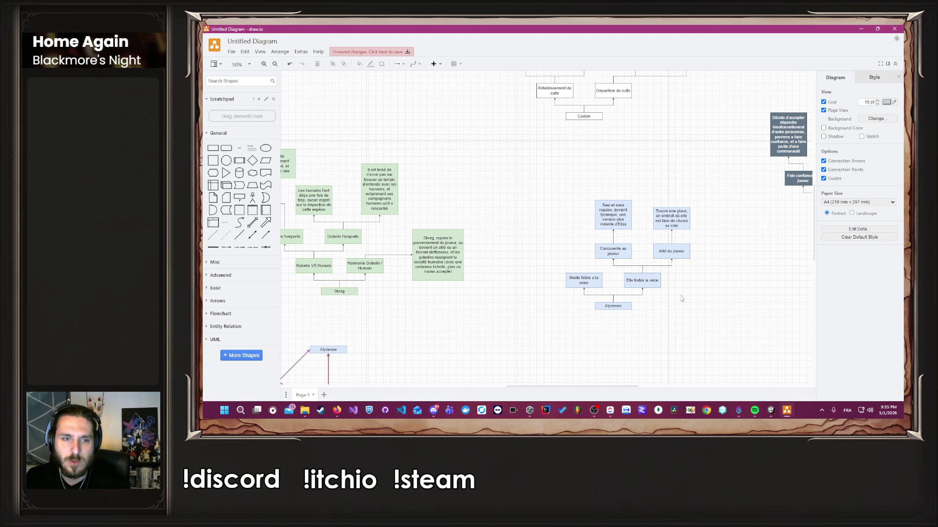
Copy an outcome box into the empty area left of the Alyrienne branch.
scroll(681, 298, "down", 3)
scroll(681, 298, "up", 3)
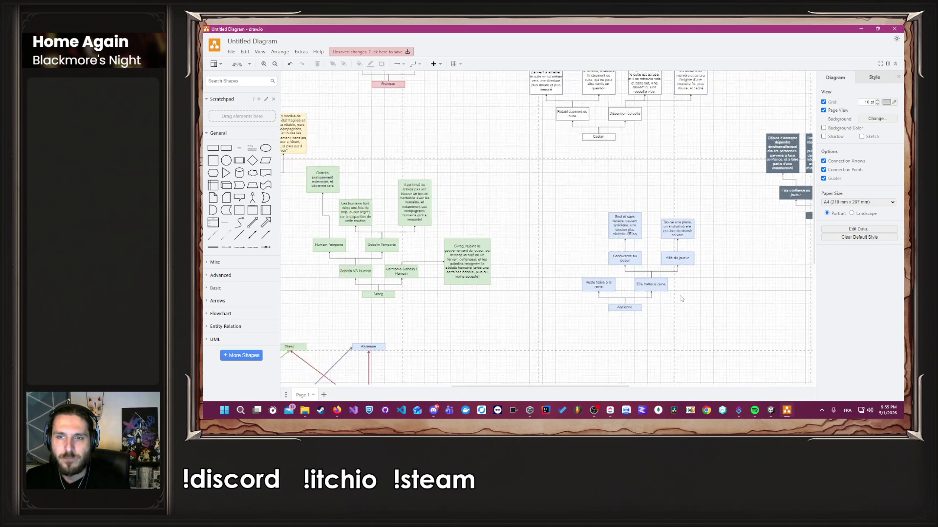
scroll(681, 298, "up", 2)
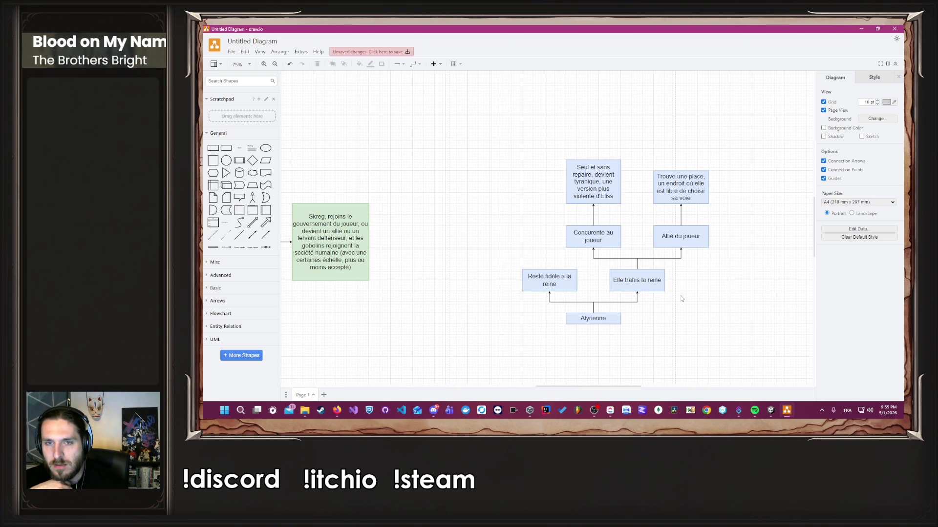
mouse_move(581, 185)
left_mouse_down()
mouse_move(481, 226)
mouse_move(479, 243)
left_mouse_up()
Rewrite the copied box as 'Devient un boss pour le joueur et un combat a mort s'enclenchera'.
double_click(478, 242)
type("Dev")
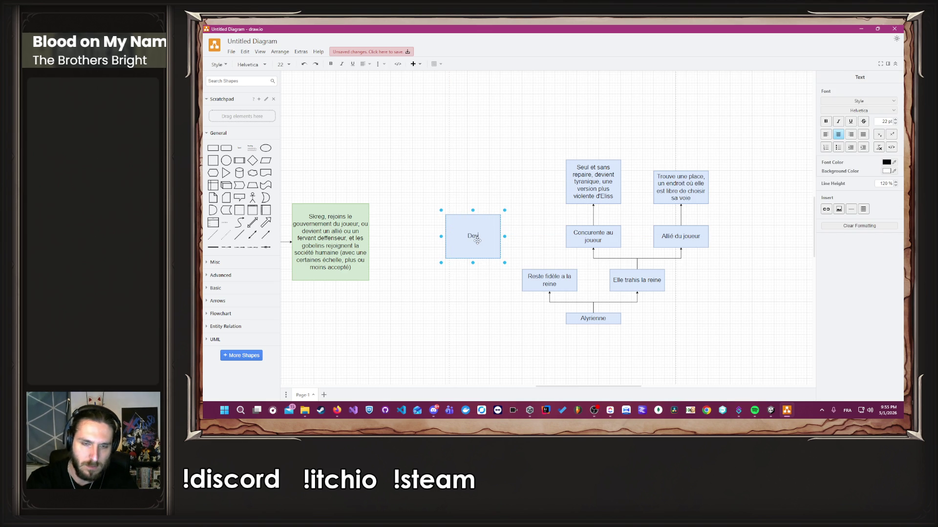
type("ient un")
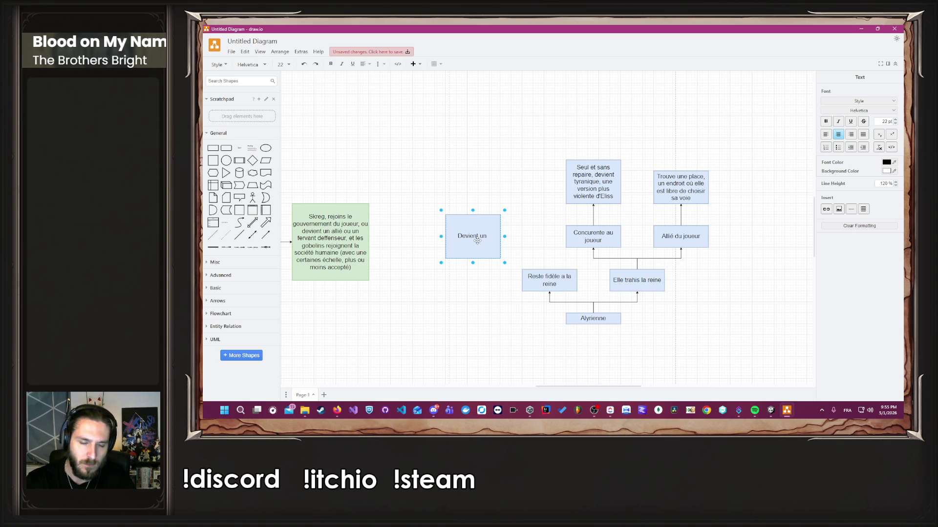
type(" boss")
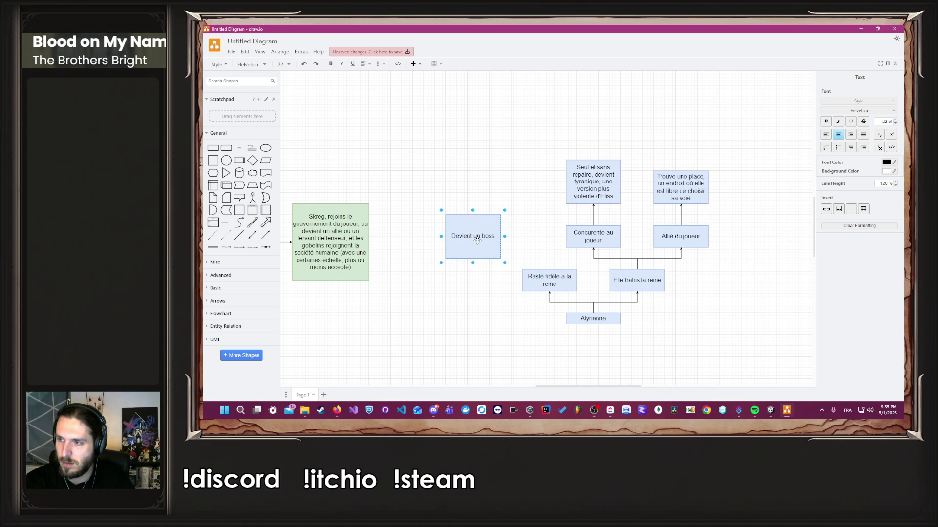
type(" p")
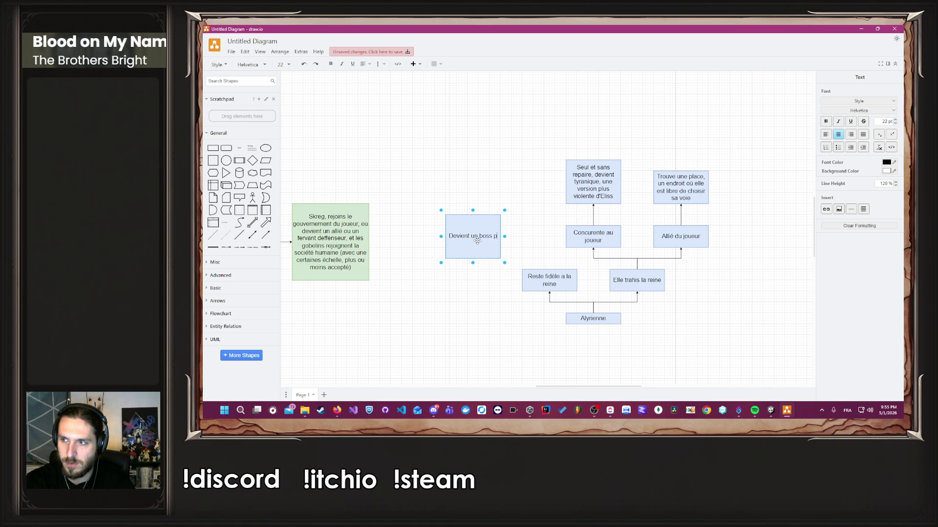
type("our le joueur")
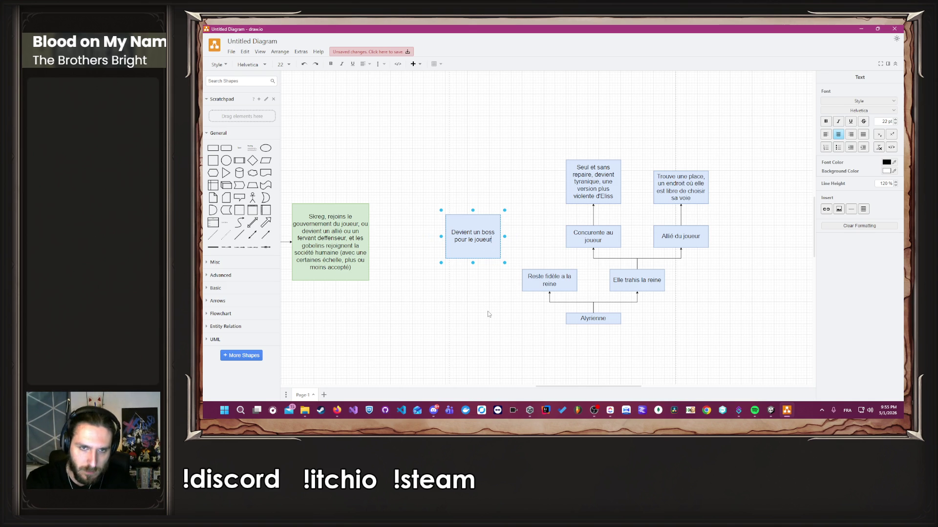
type("et ")
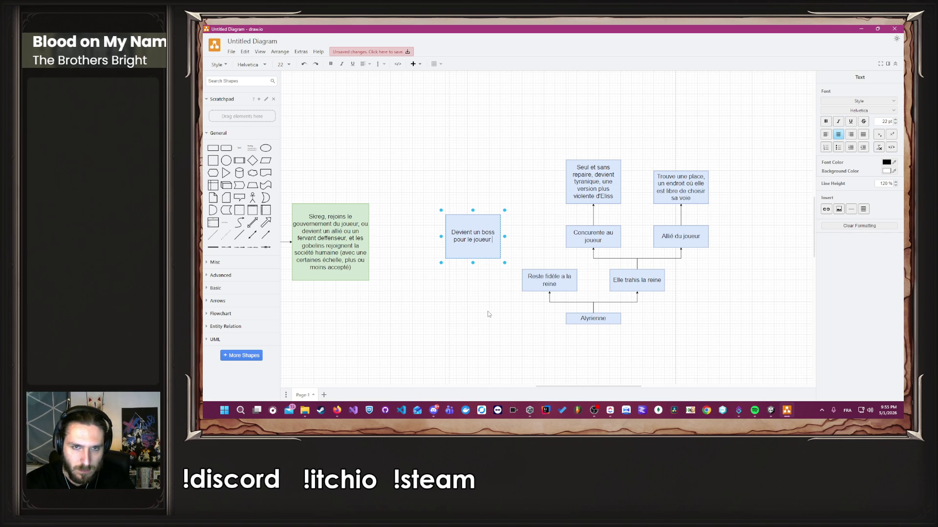
type("un")
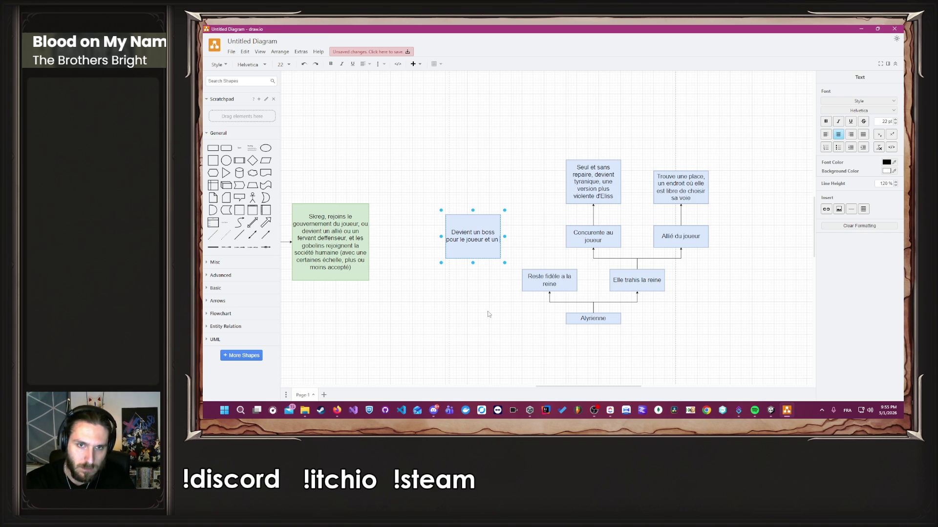
type(" combat a mort")
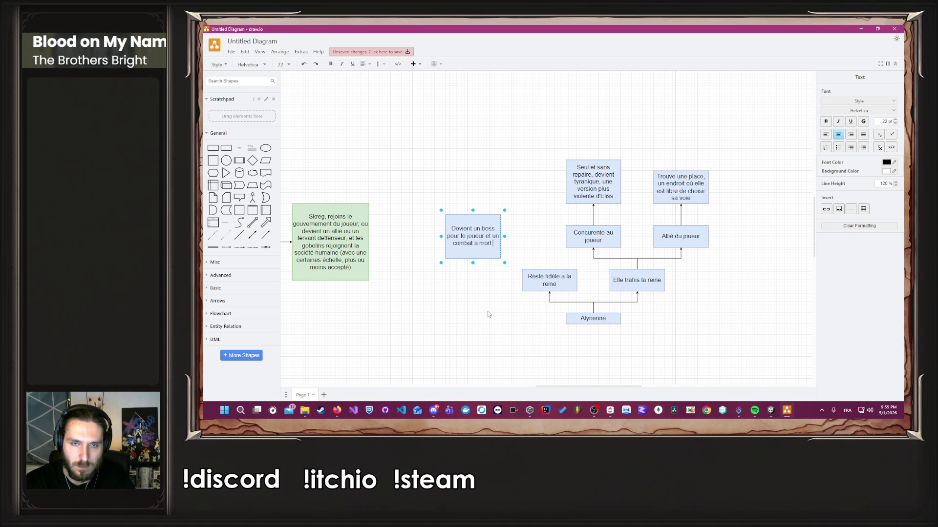
type(" s'enclenchera")
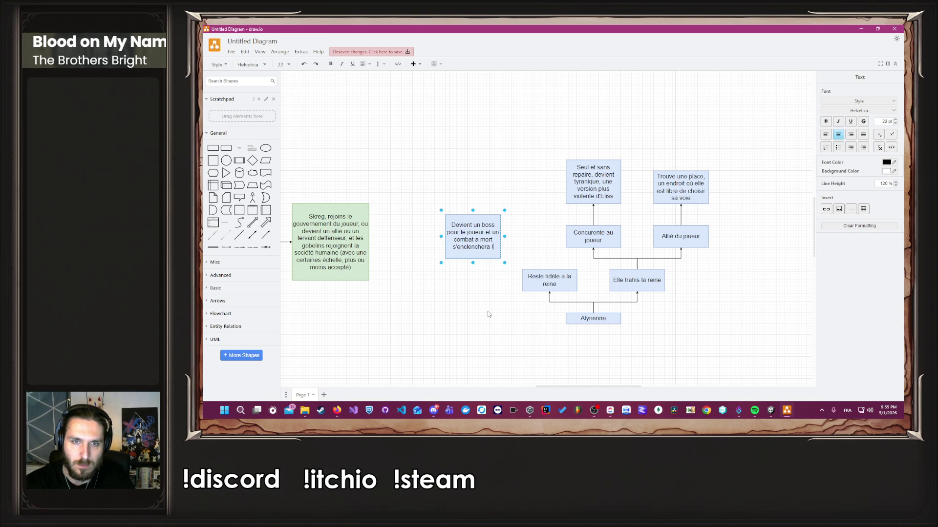
Connect Reste fidèle a la reine to the boss box and begin editing another copied box.
left_click(487, 314)
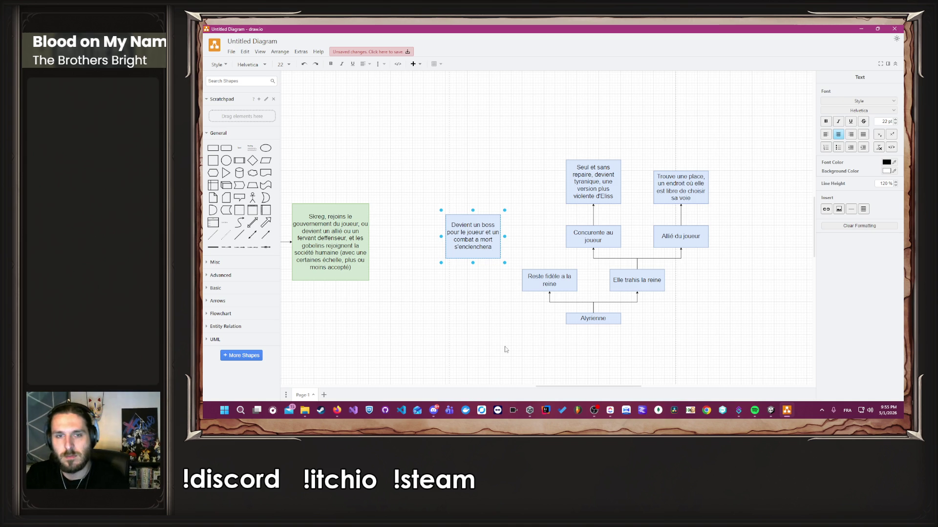
mouse_move(549, 270)
left_mouse_down()
mouse_move(501, 237)
mouse_move(484, 249)
mouse_move(511, 195)
mouse_move(529, 192)
left_mouse_up()
double_click(529, 191)
Write 'Si Alyrienne est a la tête du groupe, la reine reste au pouvoir…' and link Reste fidèle a la reine to it.
type("Si Alyrienne est")
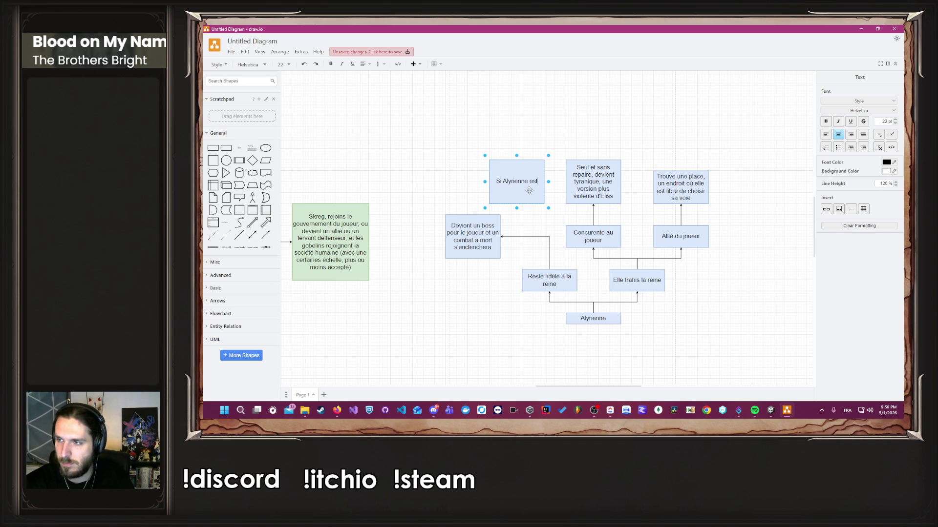
type(" a la")
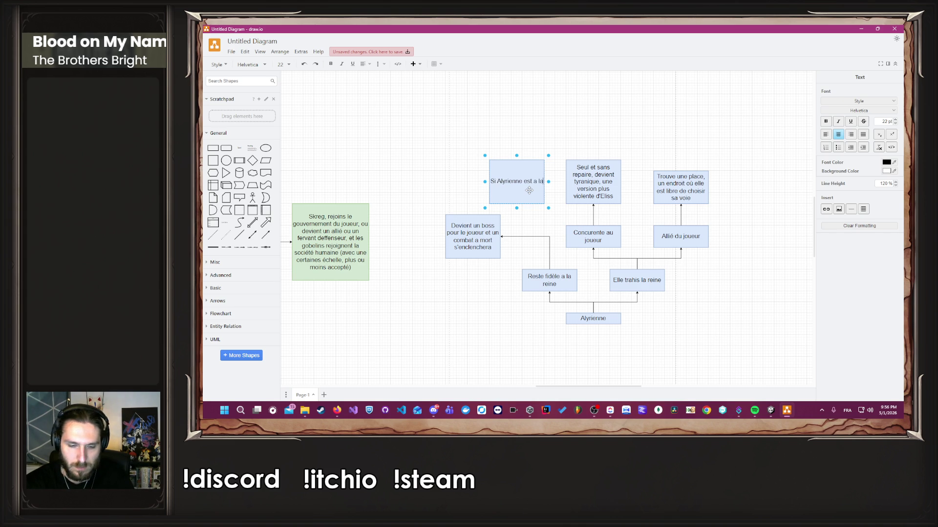
type(" tête du g")
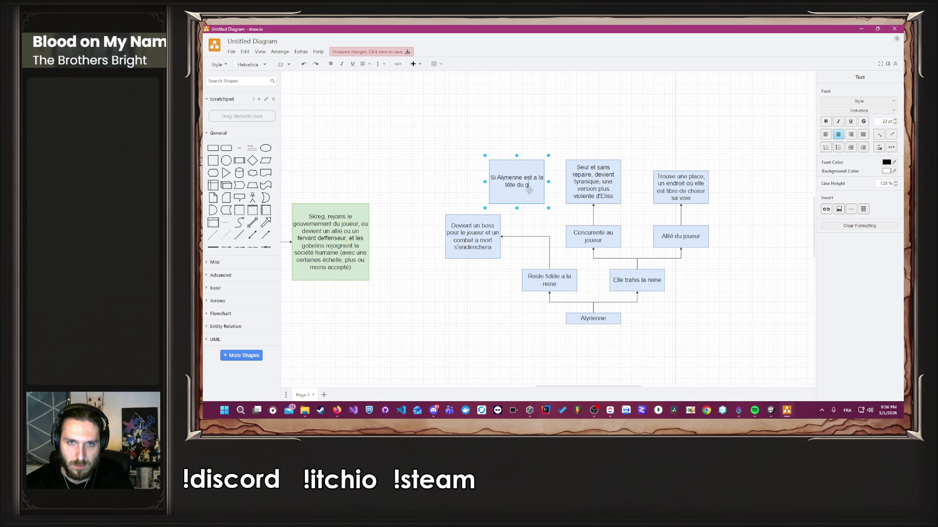
type("roupe, ")
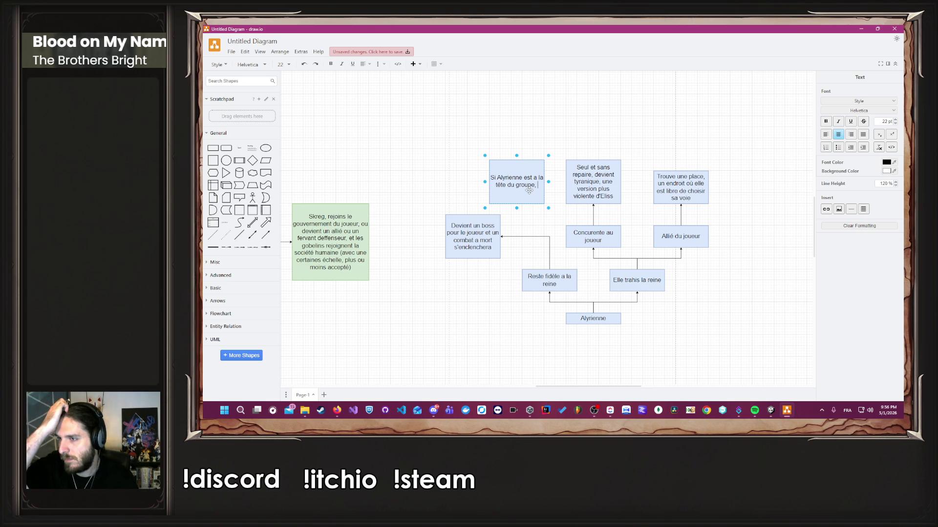
type("la rei")
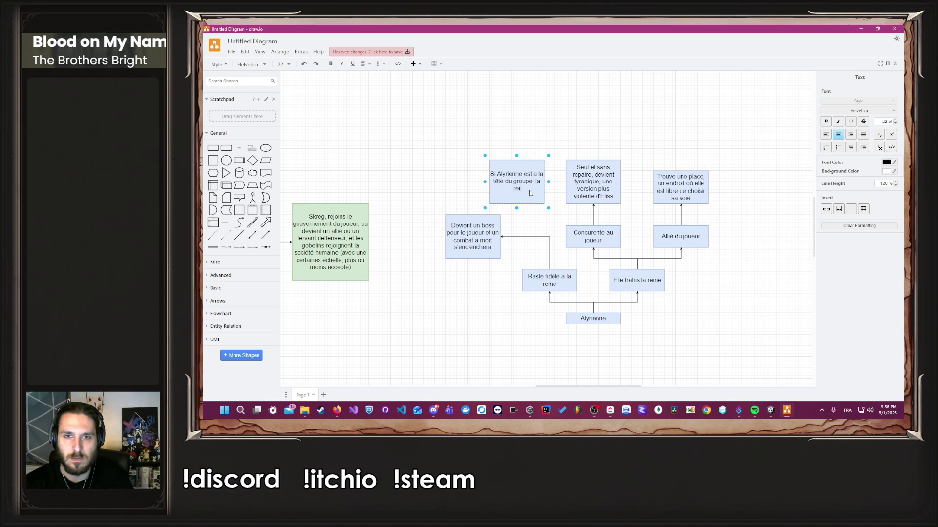
type("ne reste au pouv")
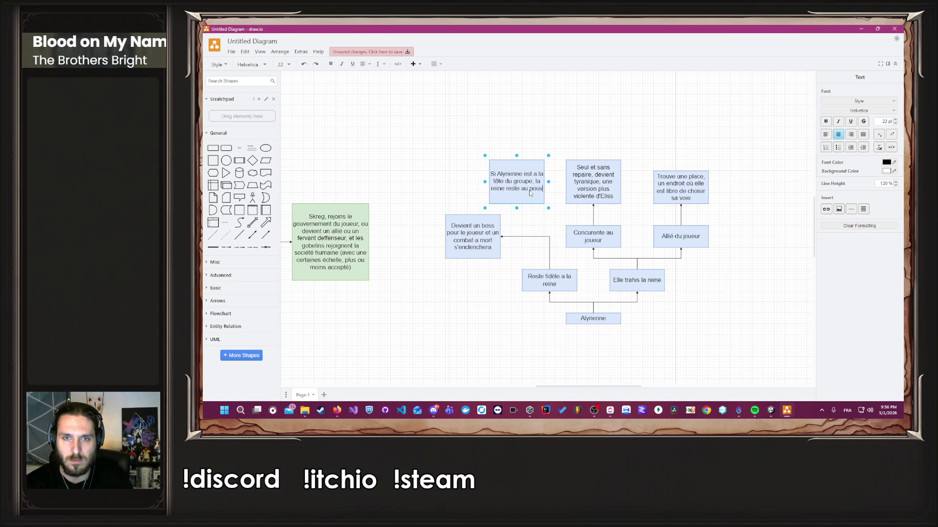
type("oir, et la tyr")
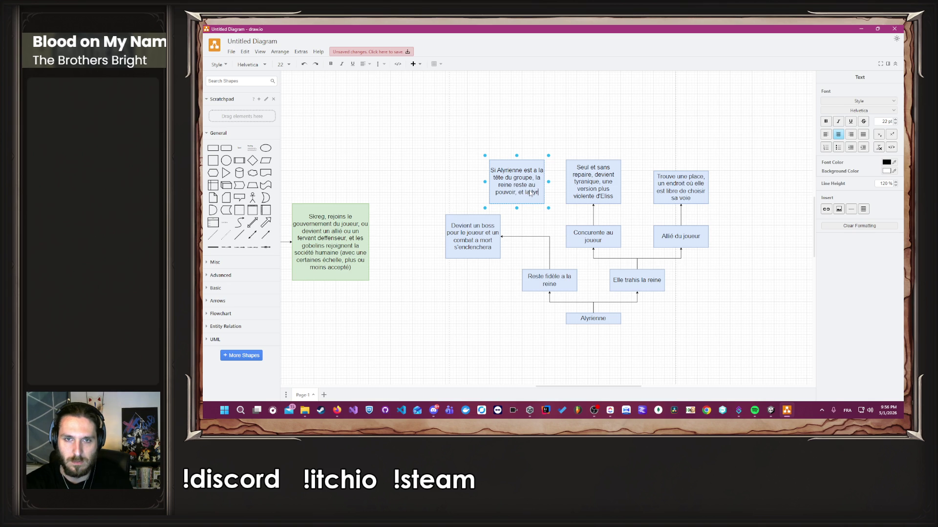
type("annie perdure")
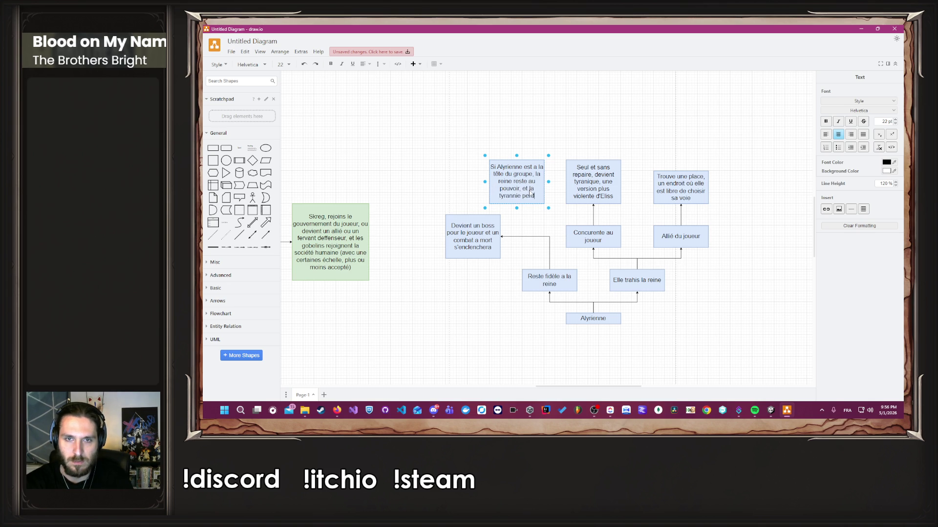
left_click(484, 315)
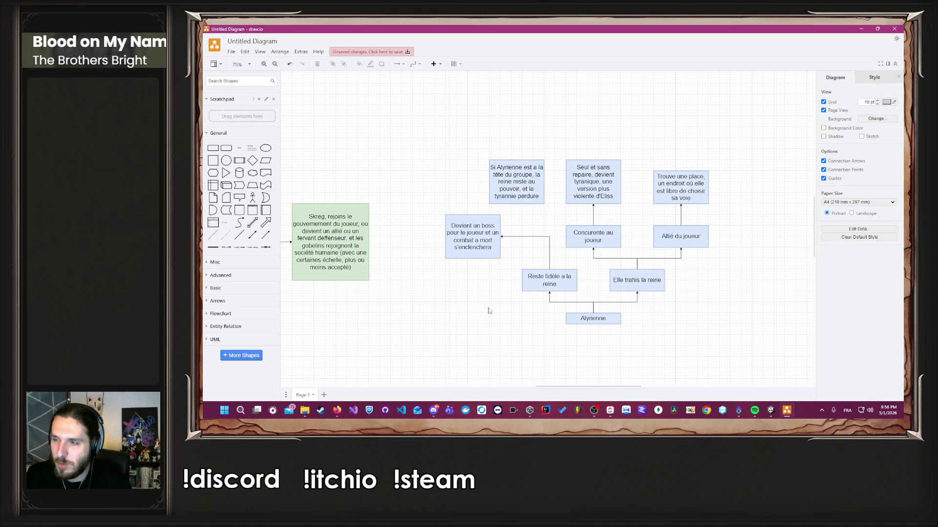
left_click_drag(502, 186, 502, 175)
left_click(527, 219)
left_click_drag(549, 270, 516, 192)
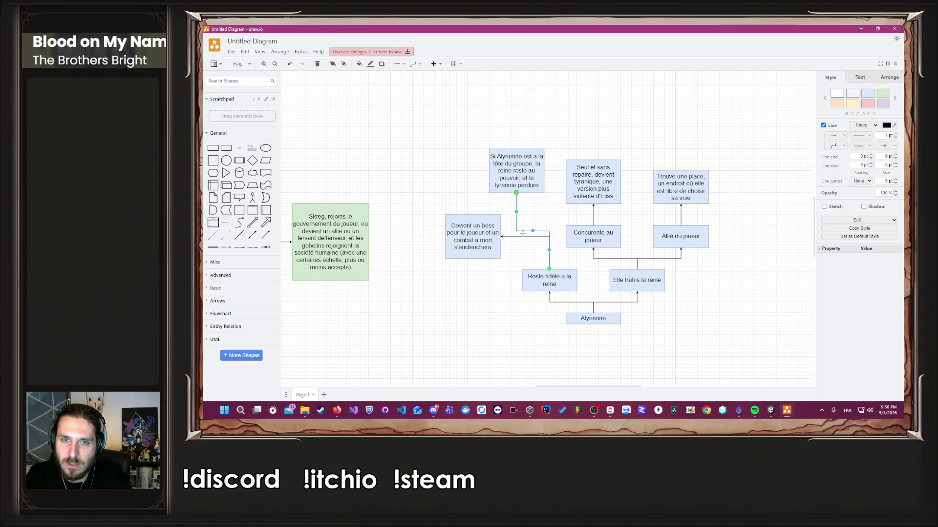
left_click(532, 252)
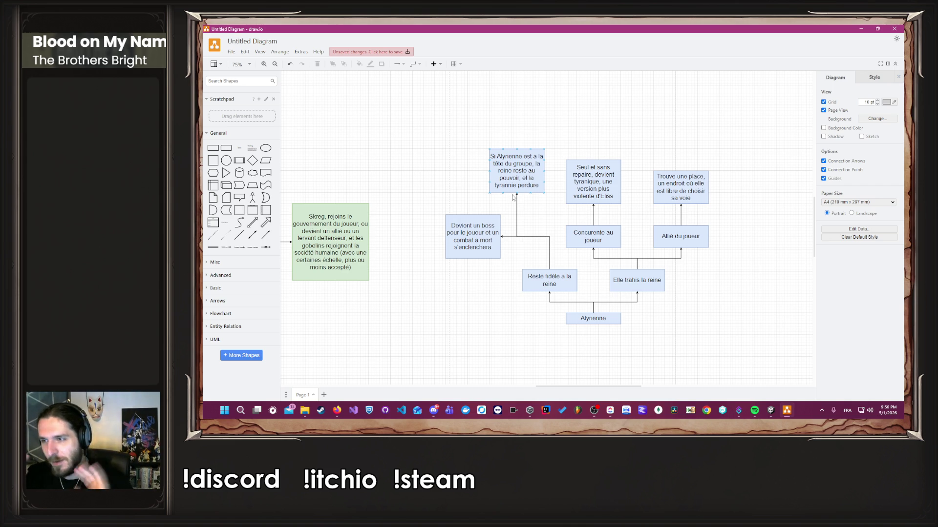
Widen the Si Alyrienne box on both sides and nudge its connector slightly left.
double_click(523, 172)
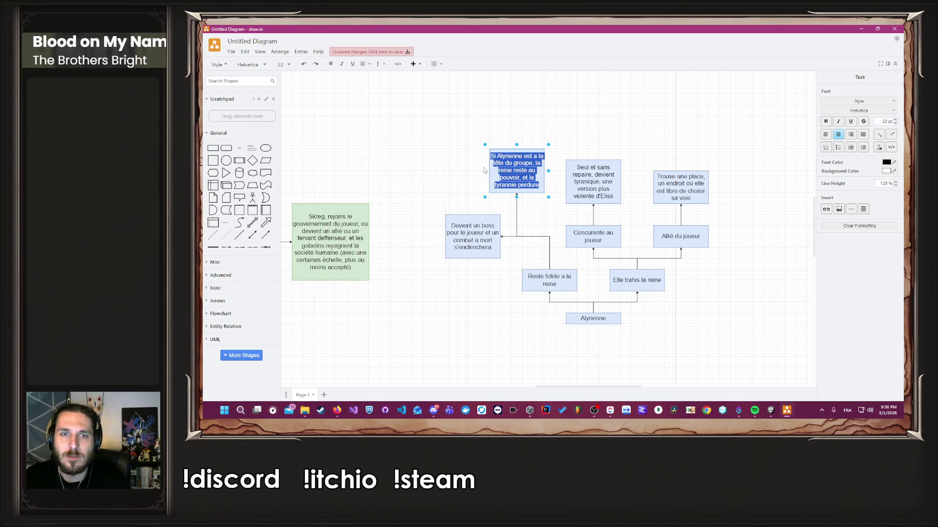
left_click_drag(484, 171, 463, 170)
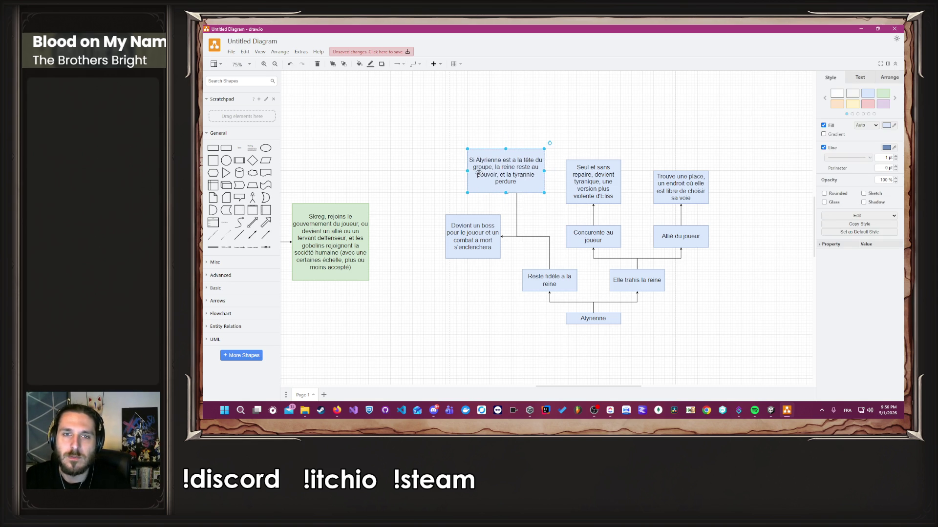
double_click(481, 177)
left_click_drag(548, 170, 555, 170)
left_click_drag(517, 202, 511, 213)
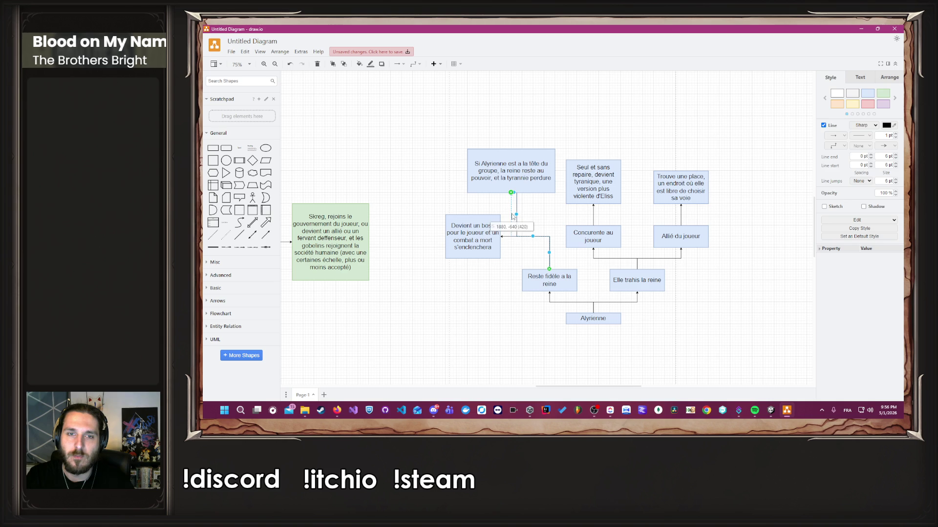
Add a line that companions are executed as traitors and revolution exterminated, enlarging the box upward.
double_click(521, 186)
left_click(521, 187)
key("Return")
type("\"Bad End\", tout le")
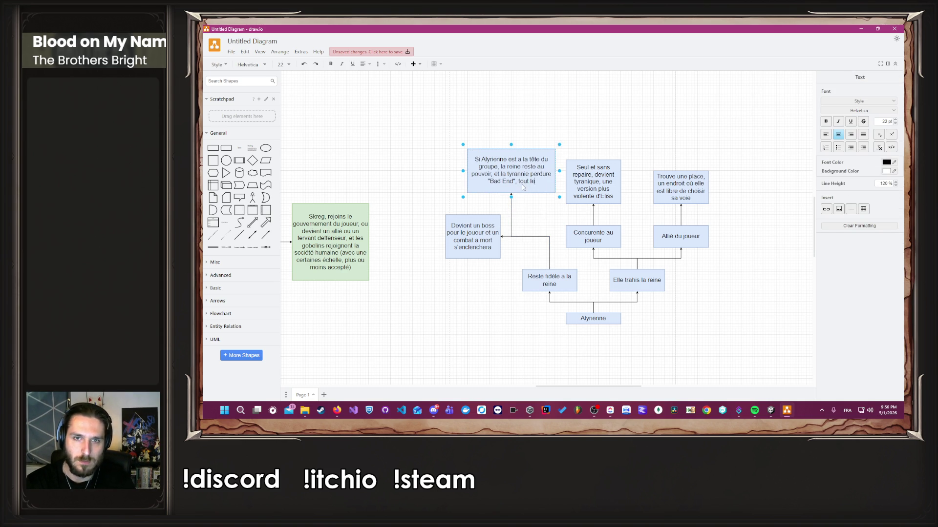
type("s compagnons sont ")
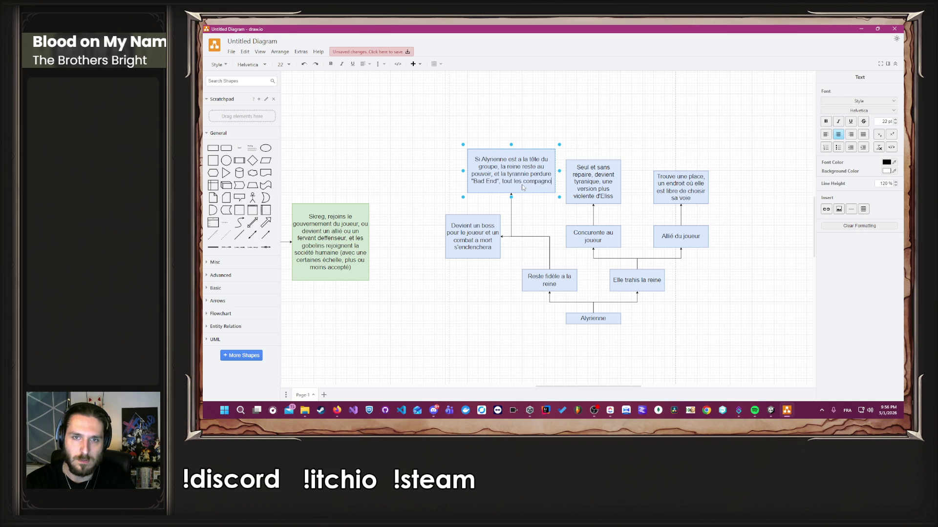
type("exécu")
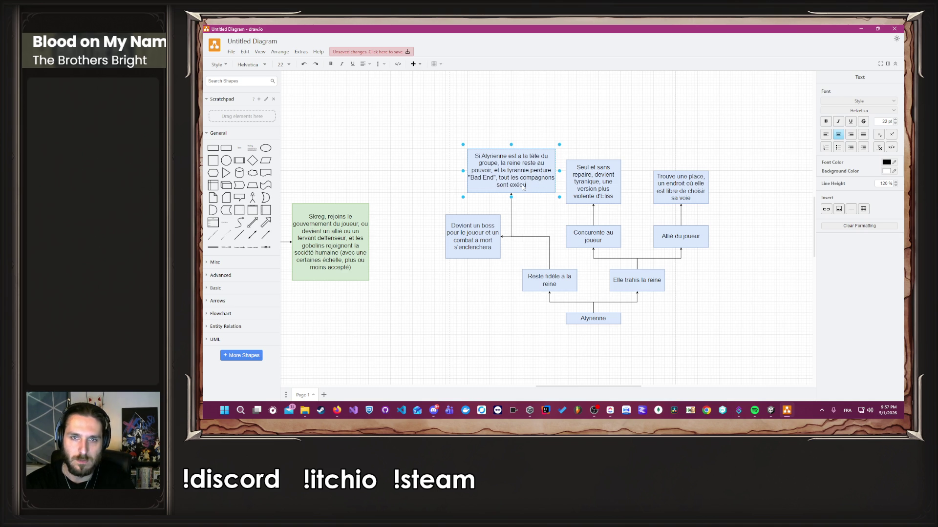
type("té (considér")
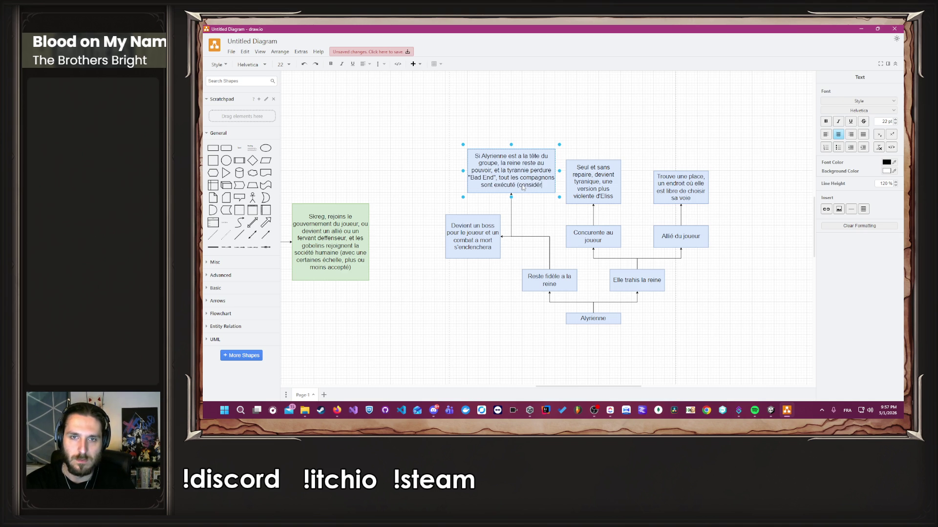
type("er comme des tra")
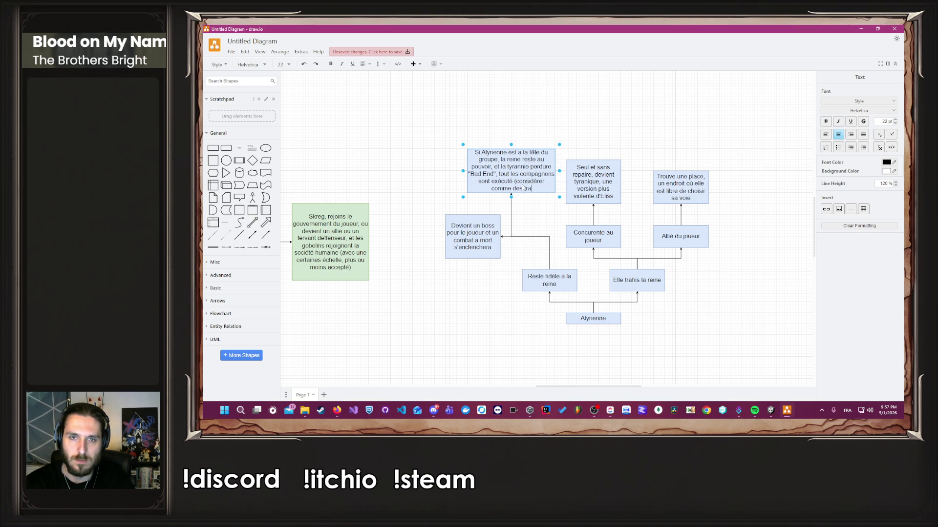
type("itres, e")
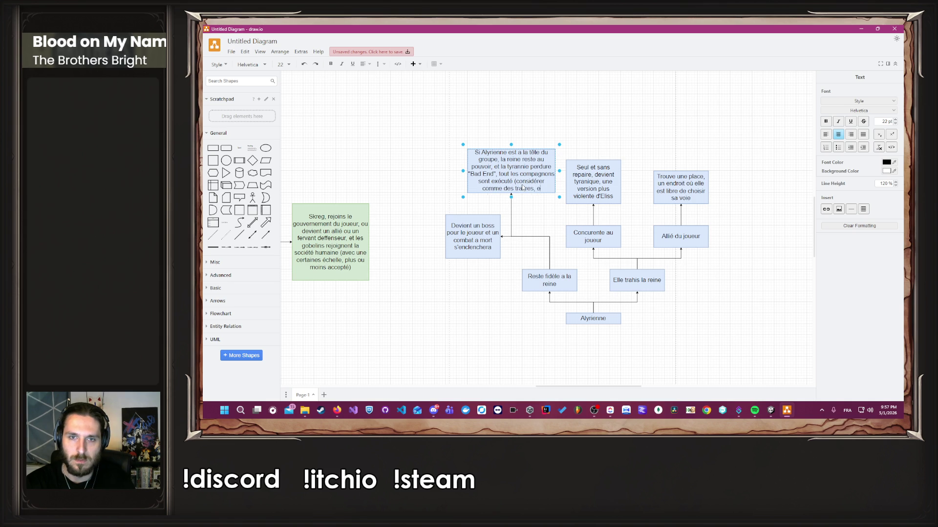
type("t tout ven")
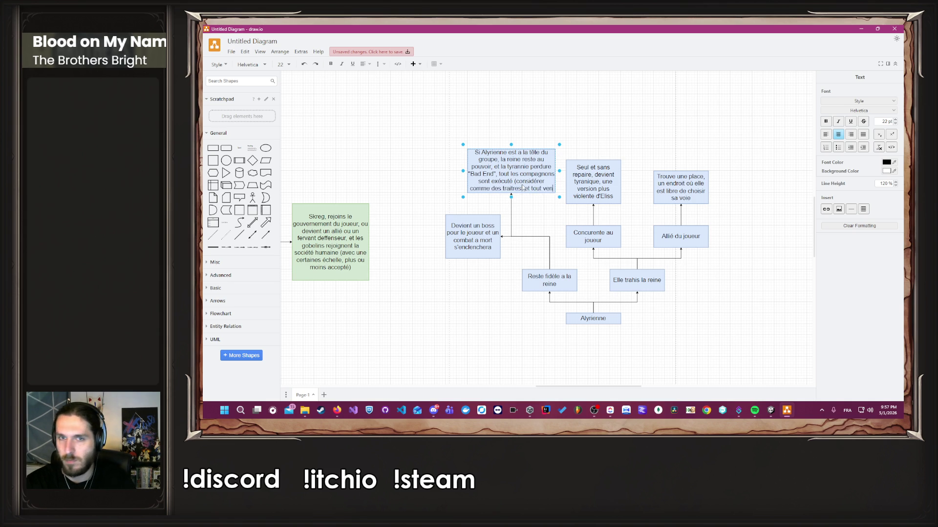
type("t de révolution")
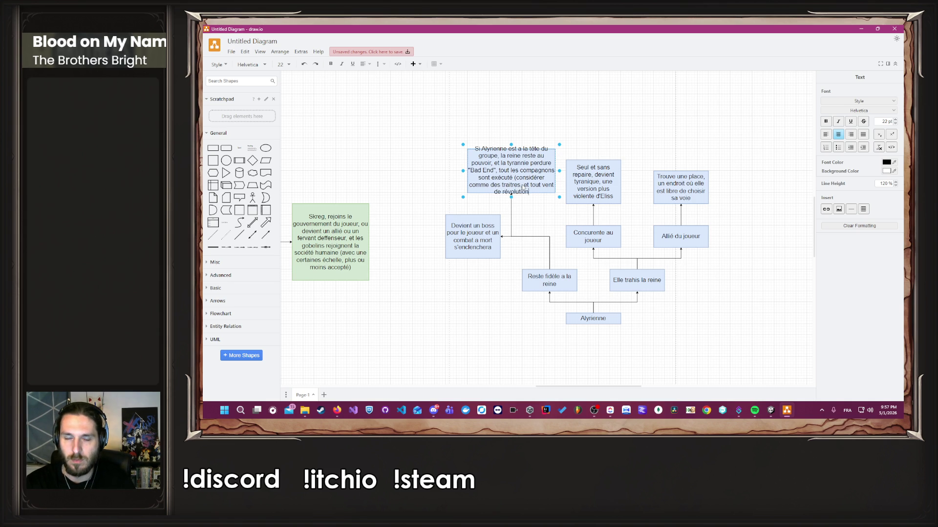
type("s est exterminé")
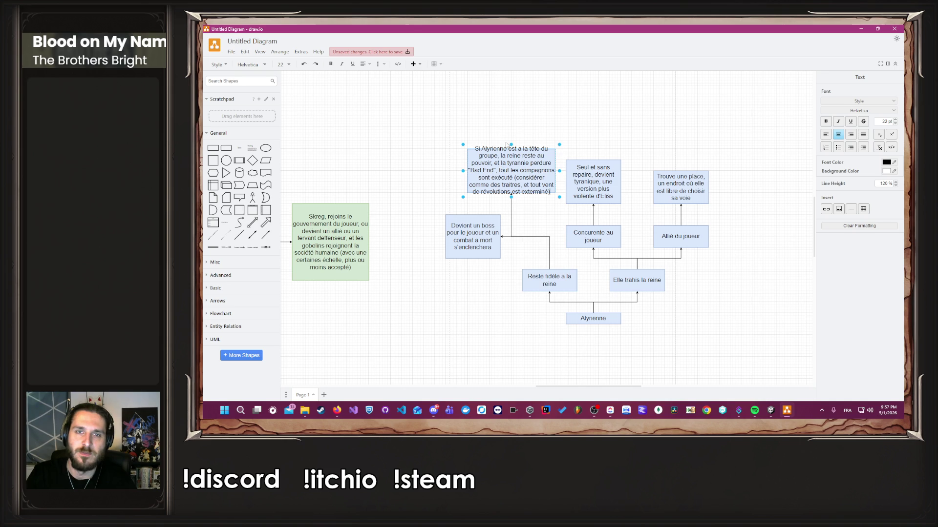
left_click_drag(510, 145, 509, 123)
left_click(393, 171)
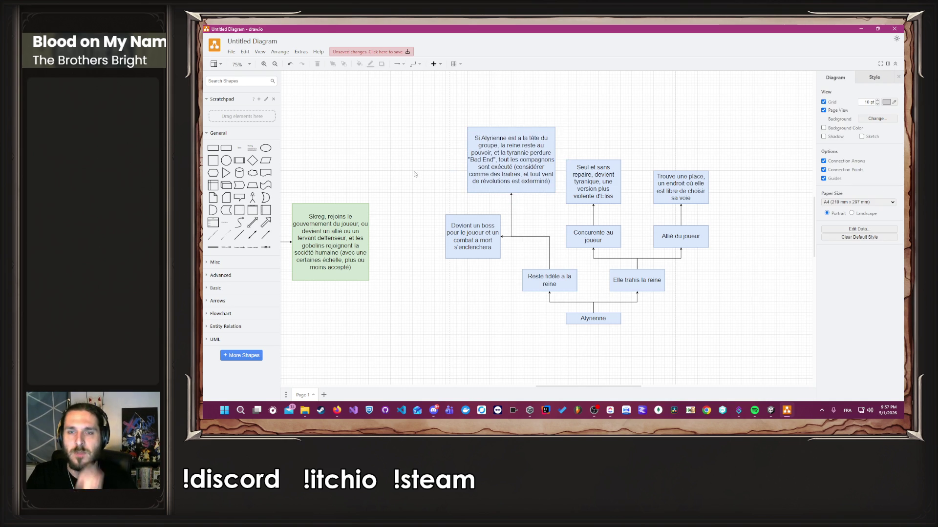
Export the full diagram as PNG to the Desktop, replacing Untitled Diagram.drawio.png.
left_click_drag(472, 301, 396, 288)
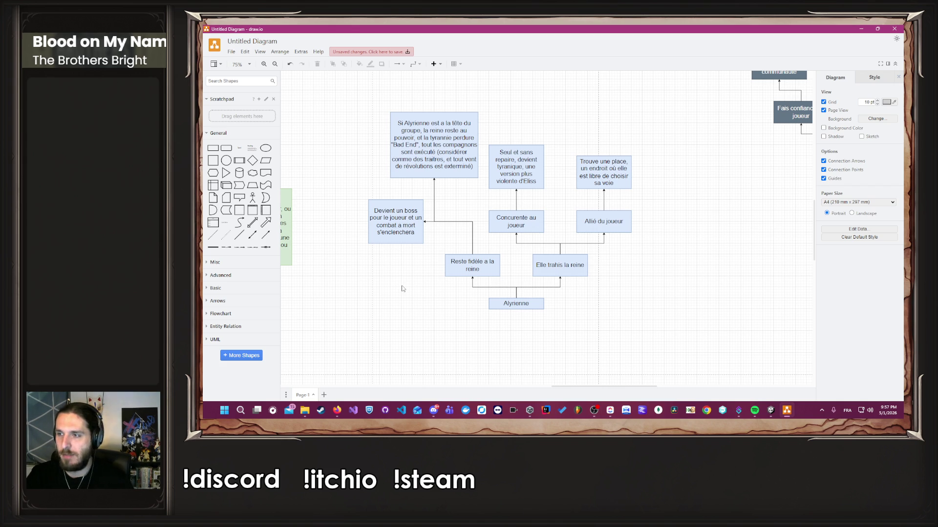
scroll(403, 289, "down", 5)
scroll(591, 264, "up", 1)
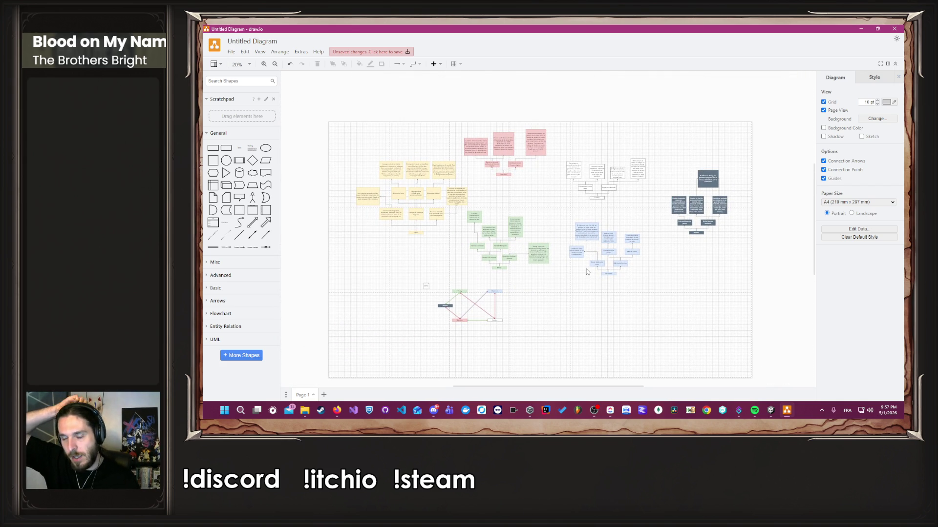
scroll(587, 272, "up", 2)
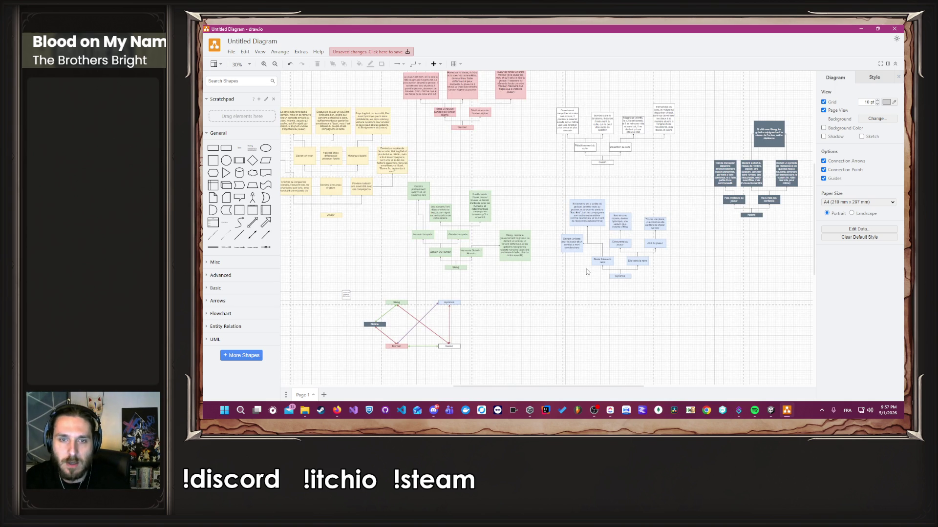
left_click(233, 52)
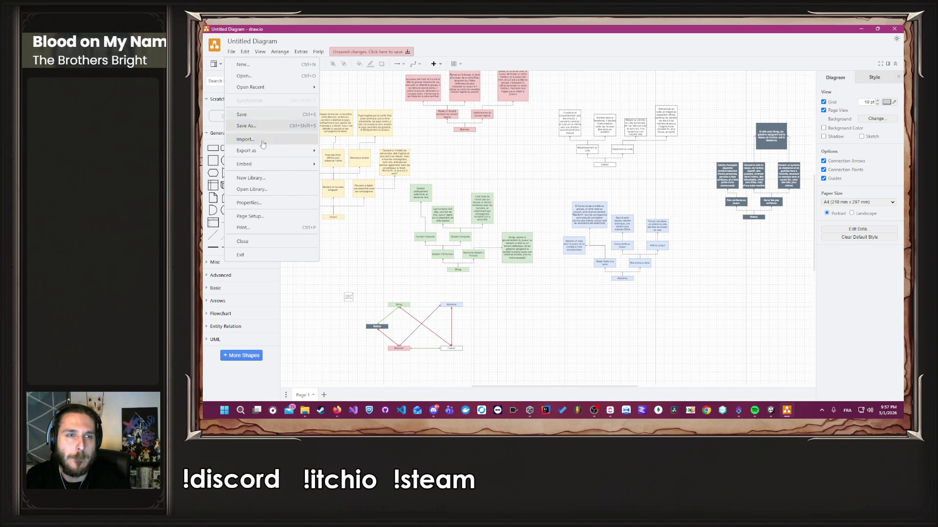
mouse_move(264, 152)
left_click(343, 150)
left_click(577, 227)
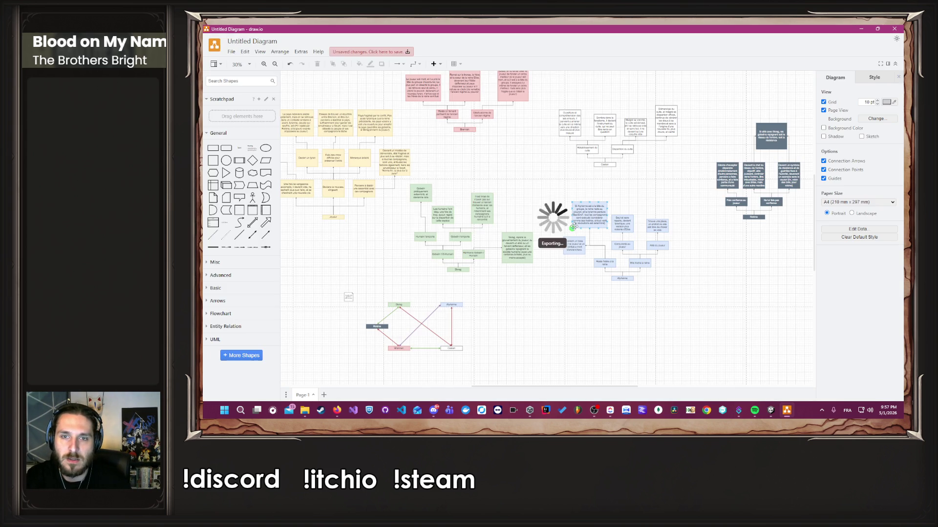
left_click(503, 219)
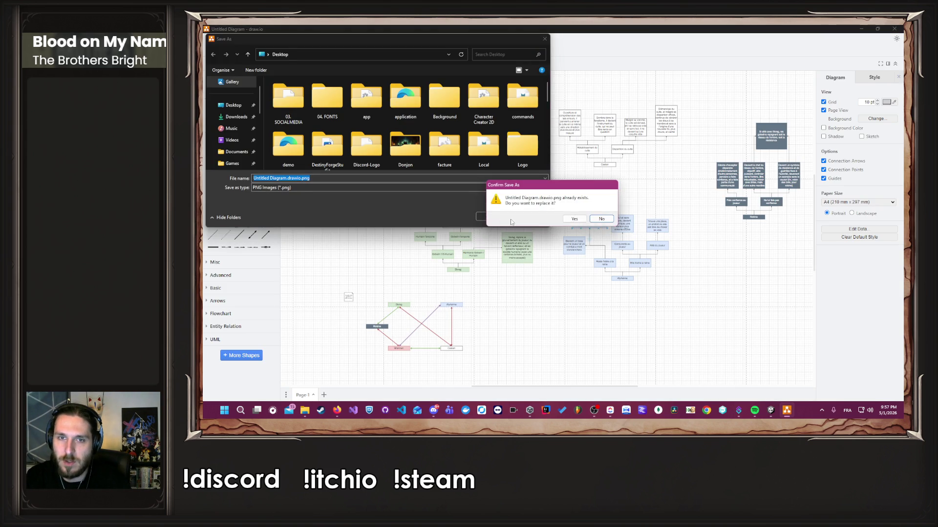
left_click(570, 219)
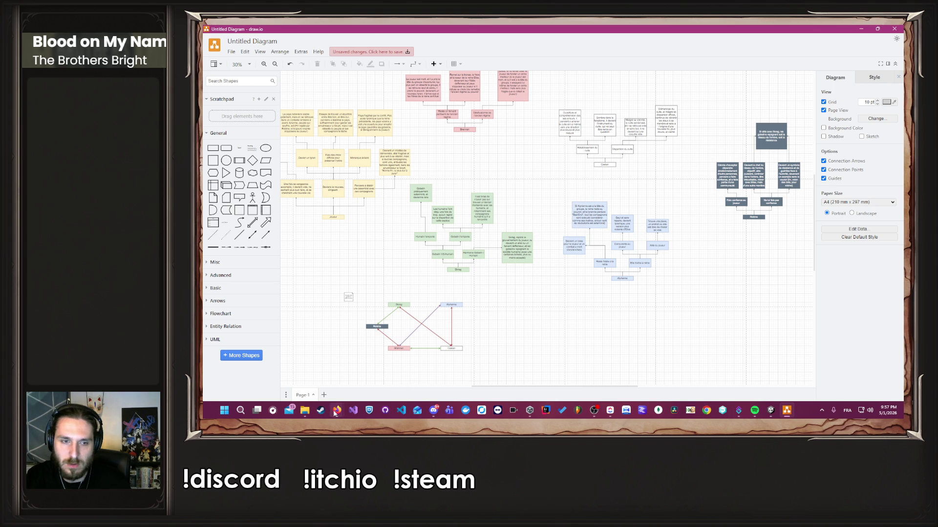
Switch to Perplexity and attach the exported diagram image to the follow-up question.
mouse_move(337, 410)
left_click(411, 383)
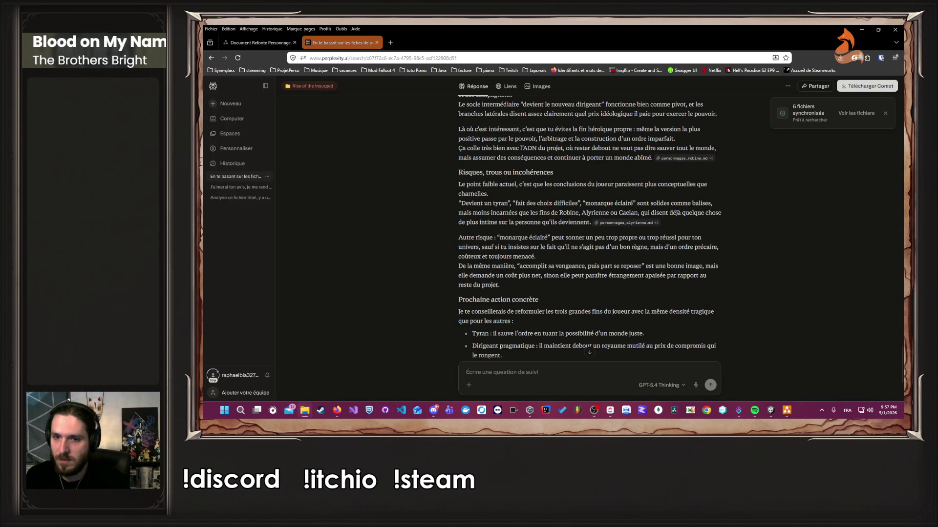
mouse_move(647, 332)
left_mouse_down()
mouse_move(601, 366)
mouse_move(682, 349)
left_mouse_up()
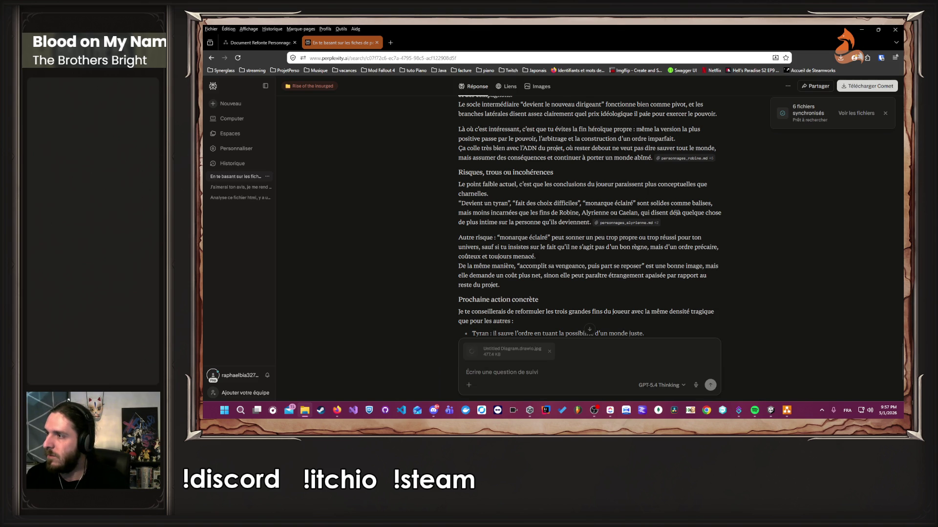
scroll(864, 181, "down", 3)
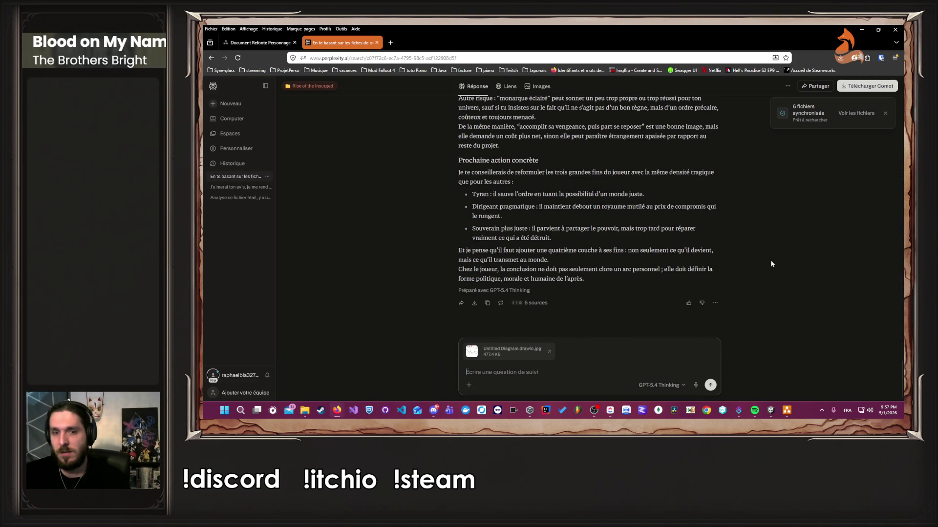
Send the note that every character can die and defeat means the whole group dies.
type("Ok")
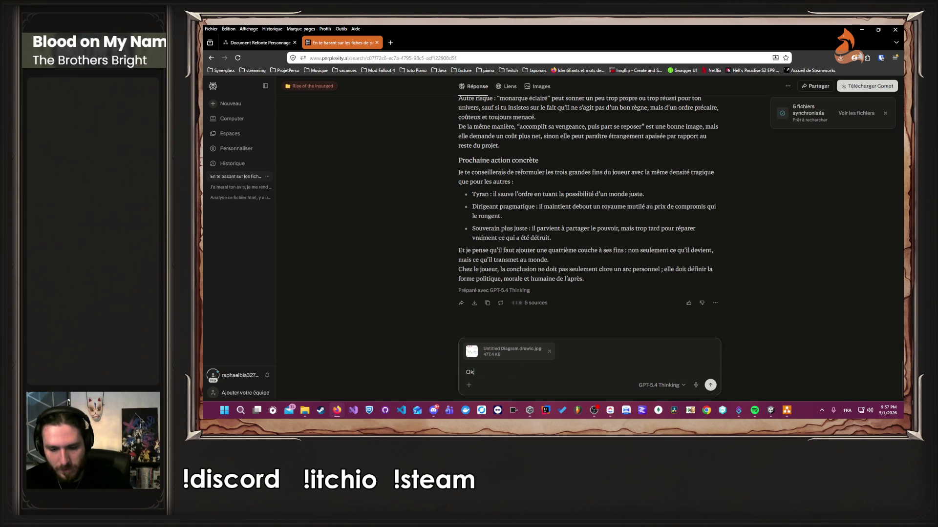
type(", là j'ai")
key("BackSpace")
key("BackSpace")
type("un peu avancé,")
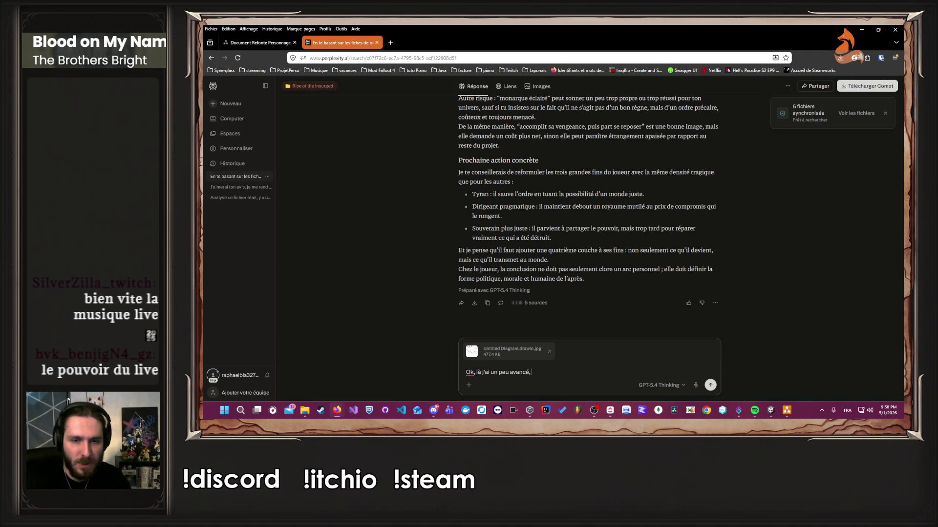
type("e pense qu'on arriv")
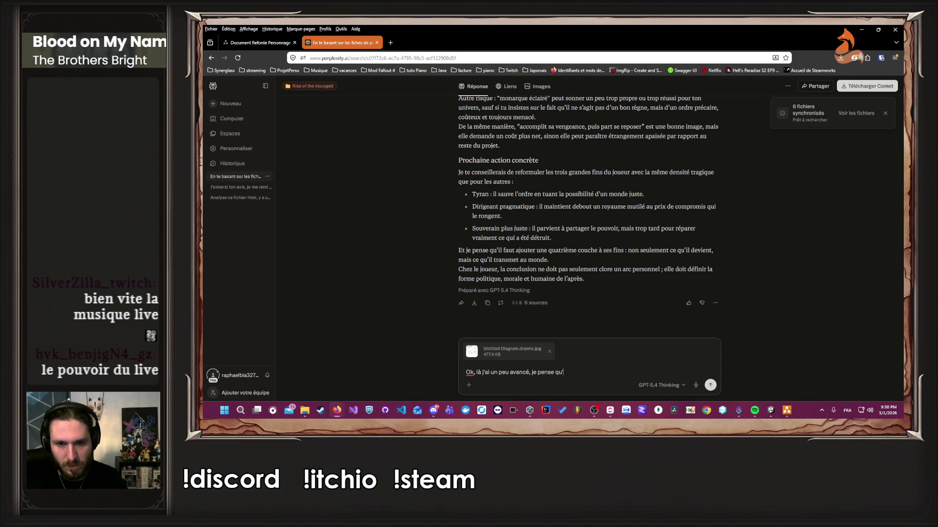
type("e à une vi")
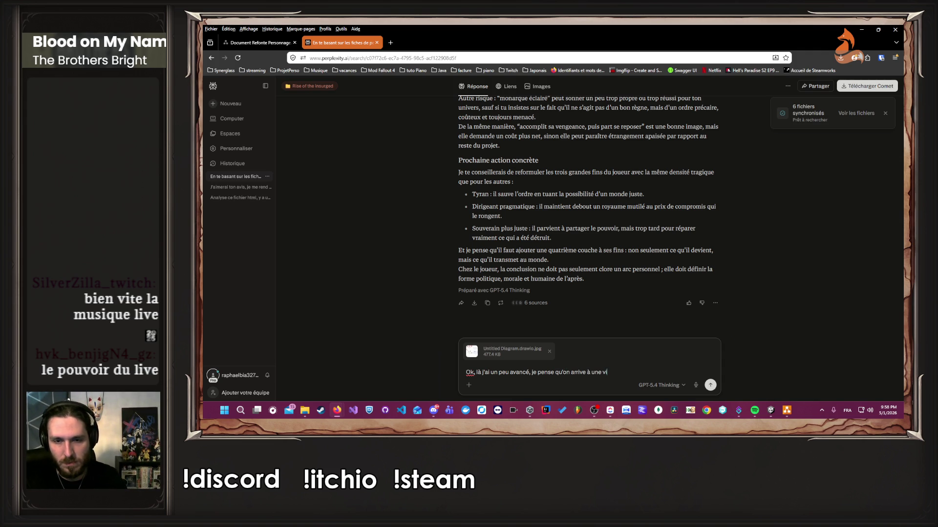
type("sion plus global, a ")
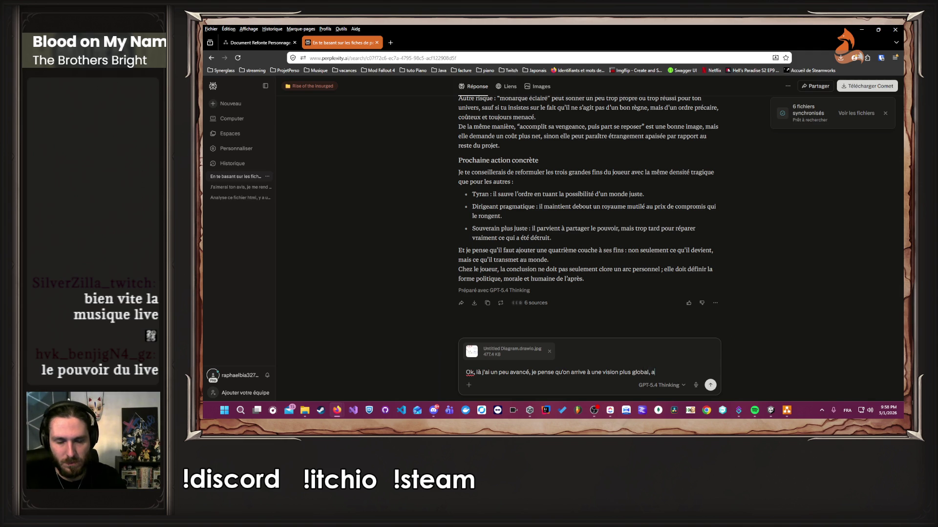
type("noté, que chaque ")
type("perso ")
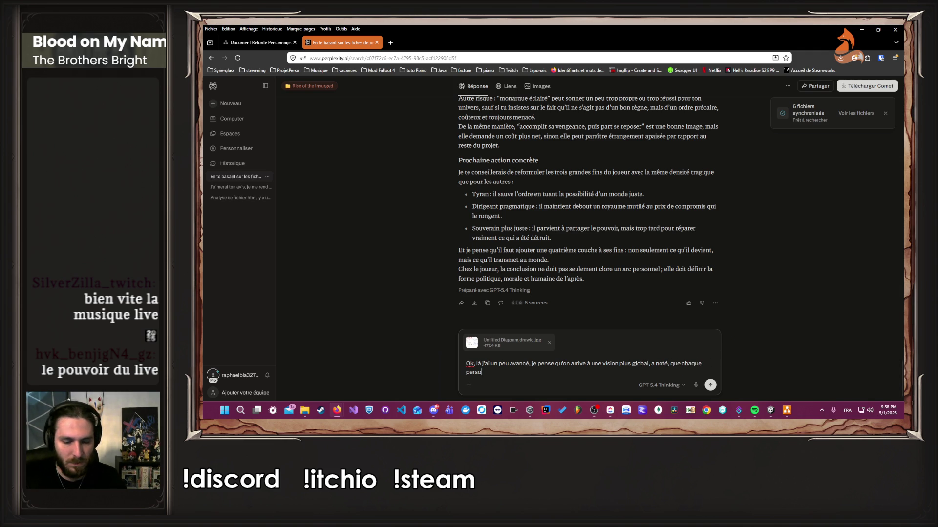
type("peut mou")
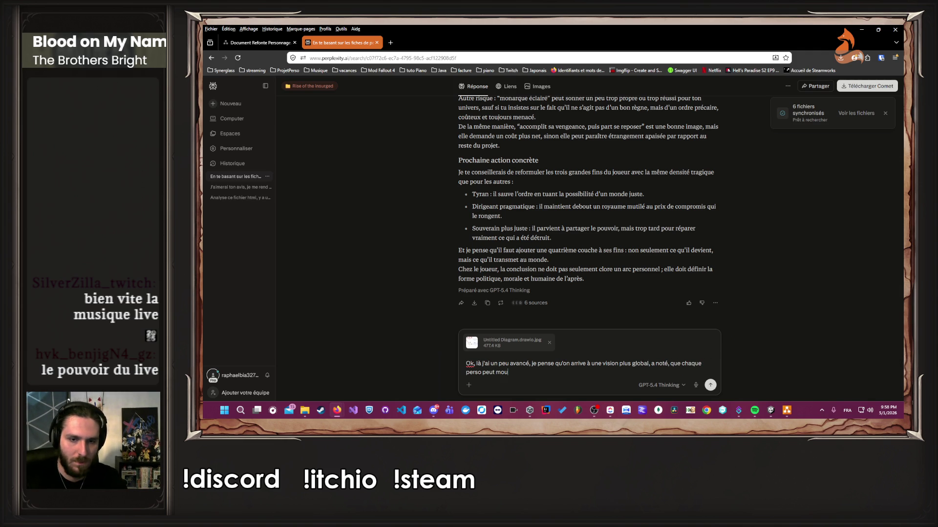
type("rrir, et i")
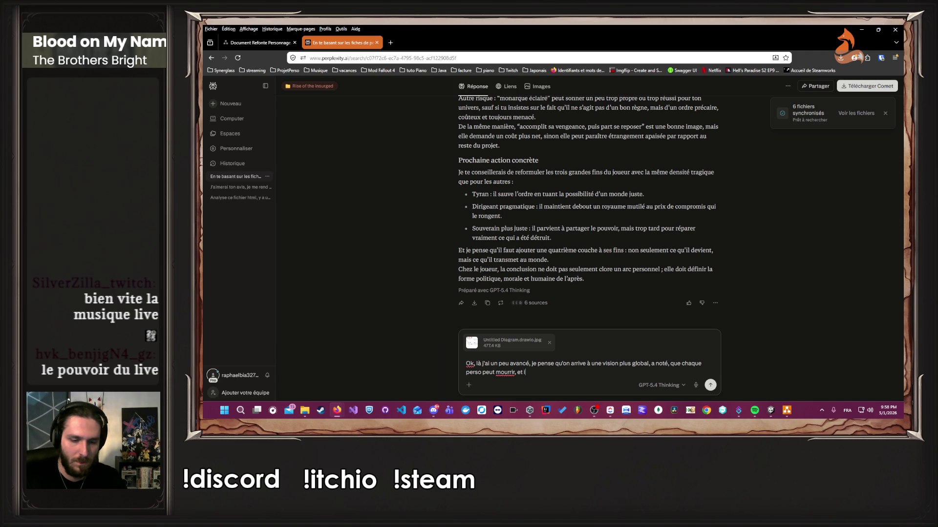
type("n fine on pour")
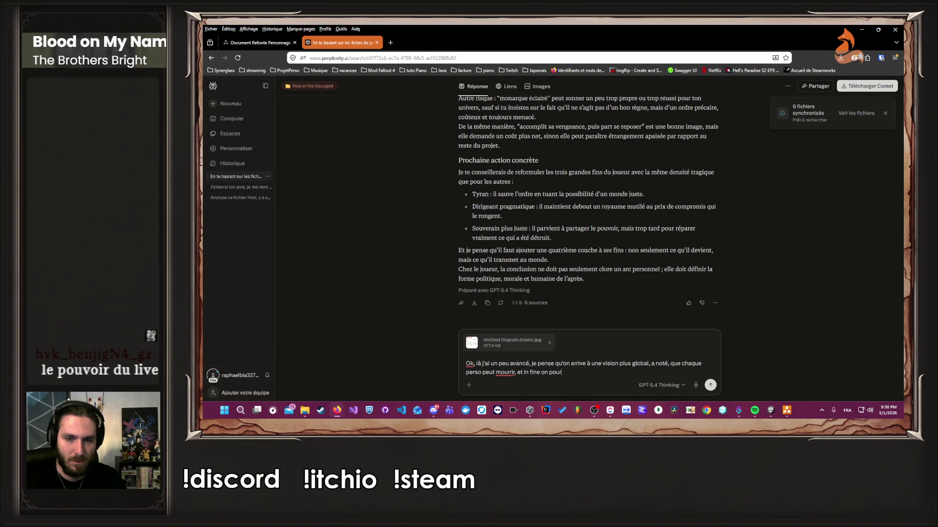
type("rait incarné")
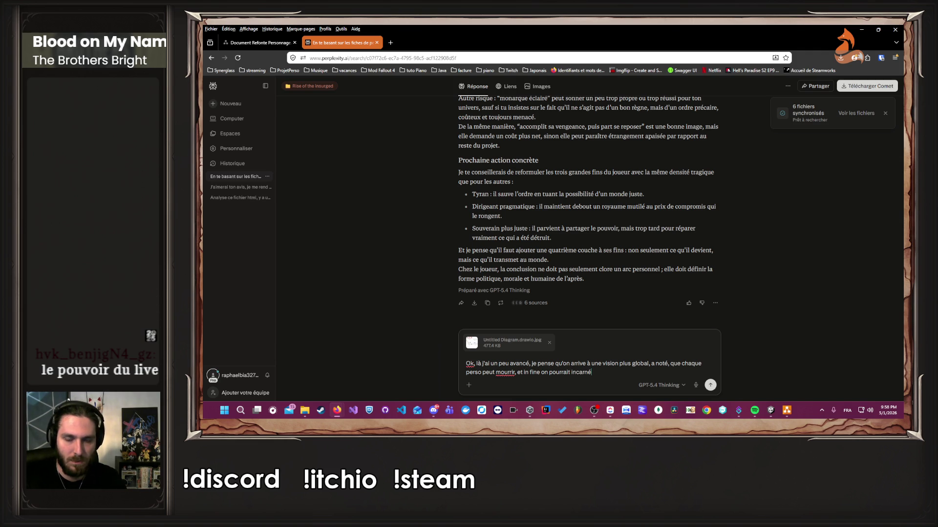
type(", l'un")
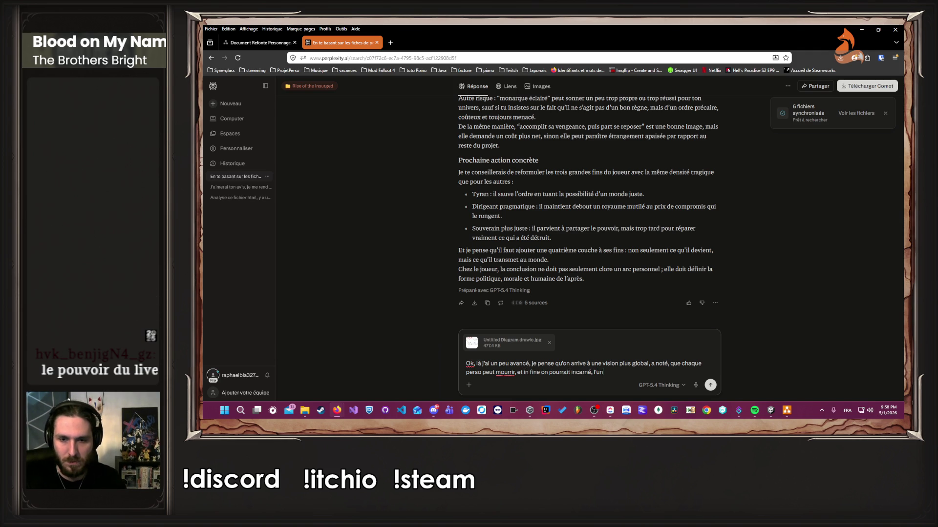
type(" des 6 pers")
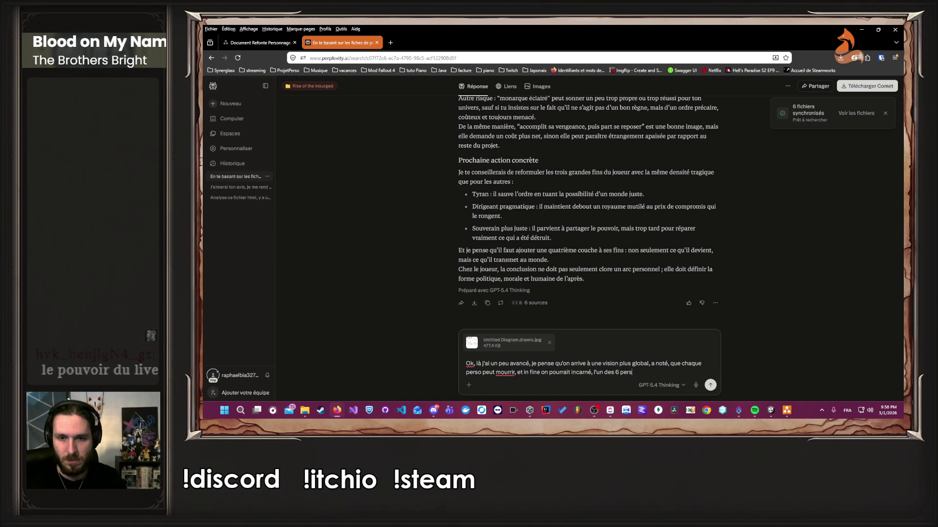
type("onnages,")
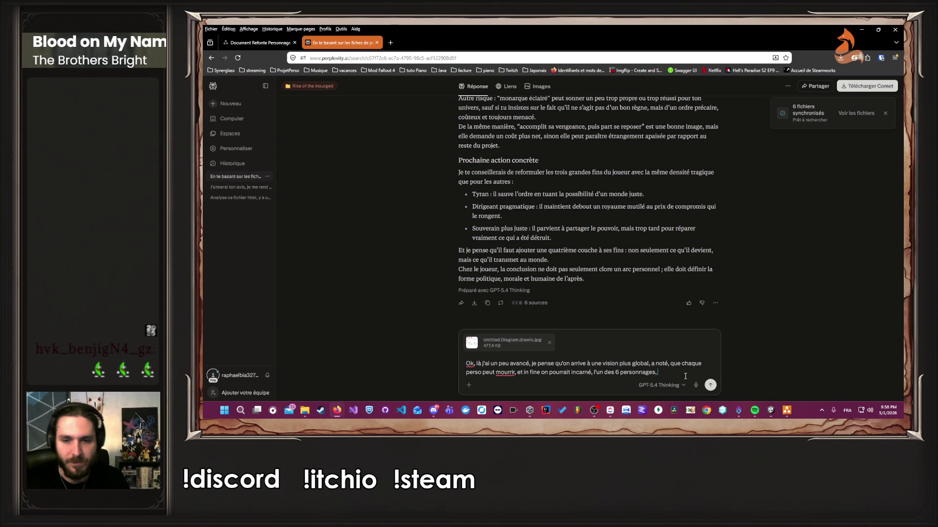
type("et la")
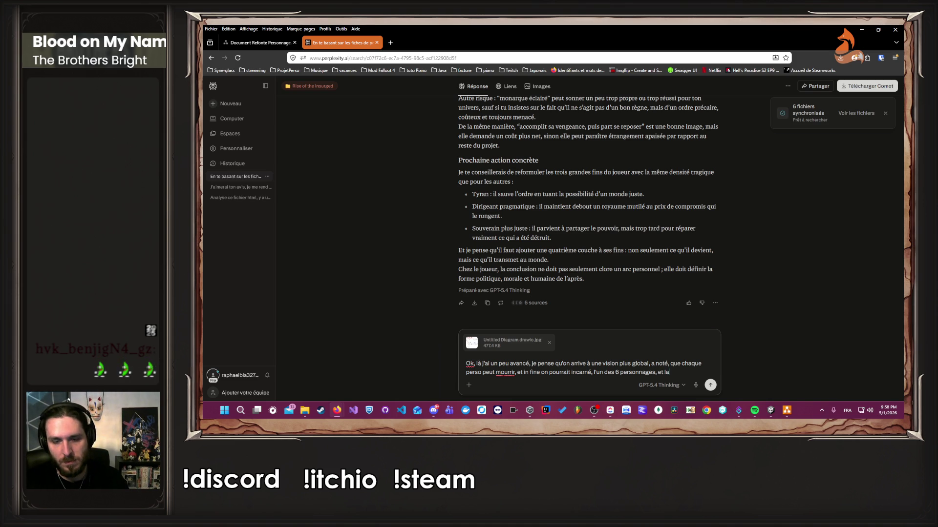
type(" défaite c'e")
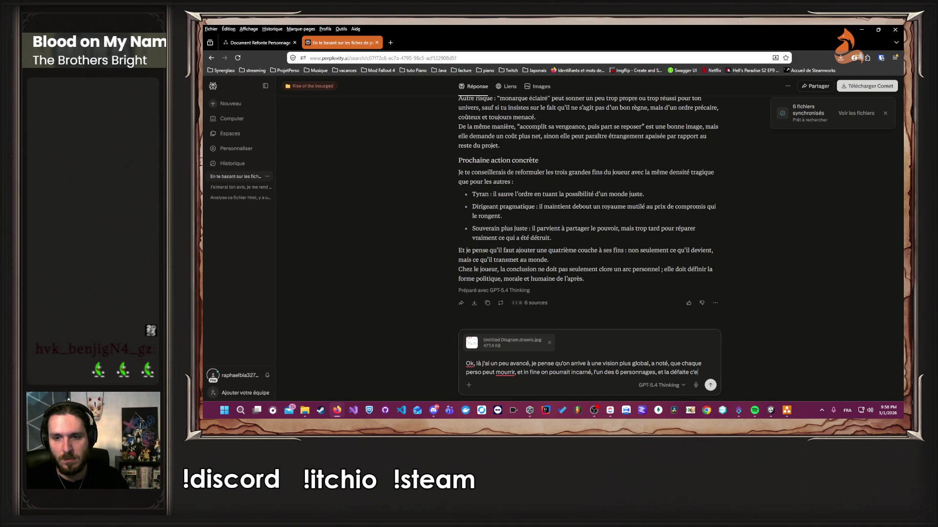
type("st si les")
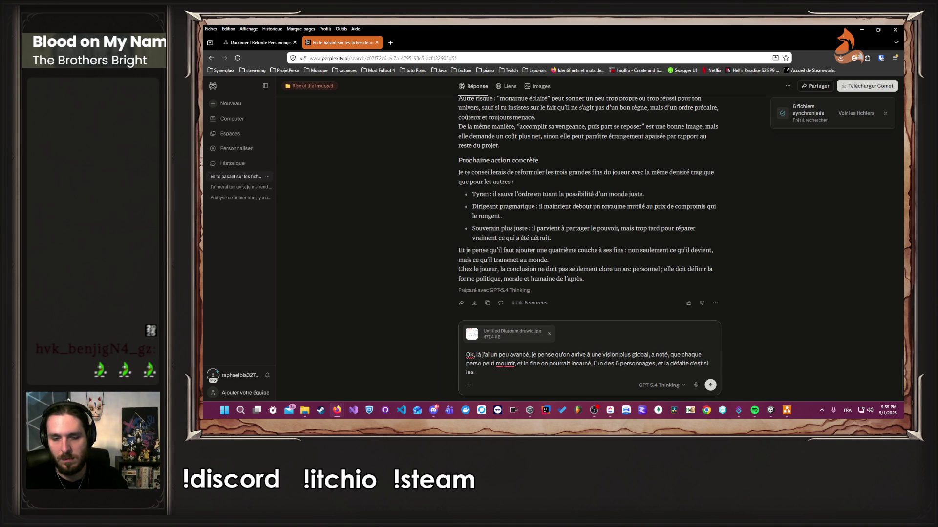
key("BackSpace")
key("BackSpace")
key("BackSpace")
type("tout les perso du groupe meurt !")
key("Return")
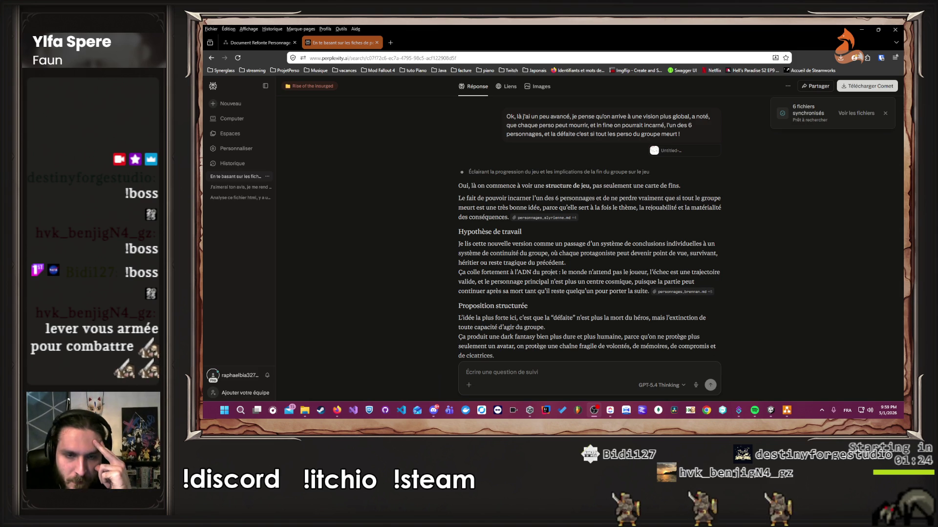
Read the reply's Proposition structurée section, highlighting lines about the group's capacity to act.
scroll(488, 265, "down", 1)
mouse_move(443, 268)
left_mouse_down()
mouse_move(508, 286)
mouse_move(543, 310)
left_mouse_up()
left_click(544, 314)
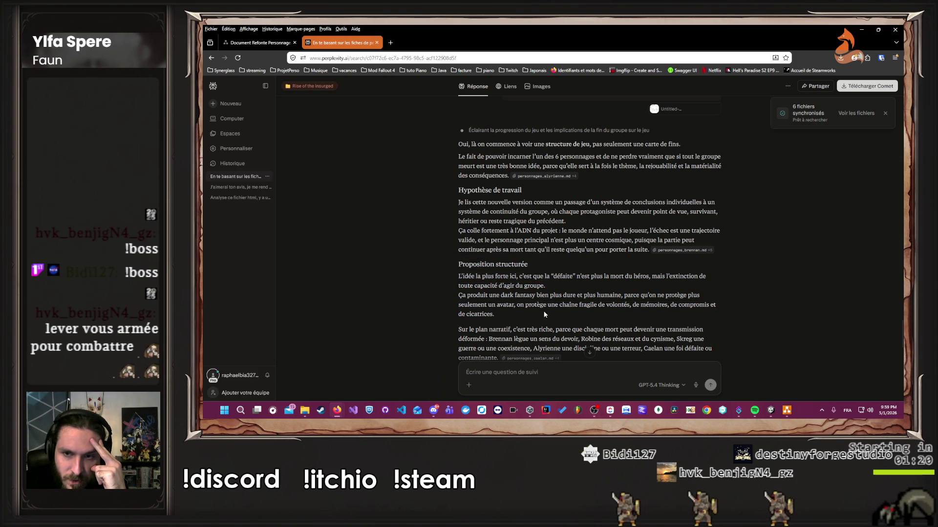
mouse_move(444, 267)
left_mouse_down()
mouse_move(527, 316)
mouse_move(441, 266)
left_mouse_up()
left_click(440, 266)
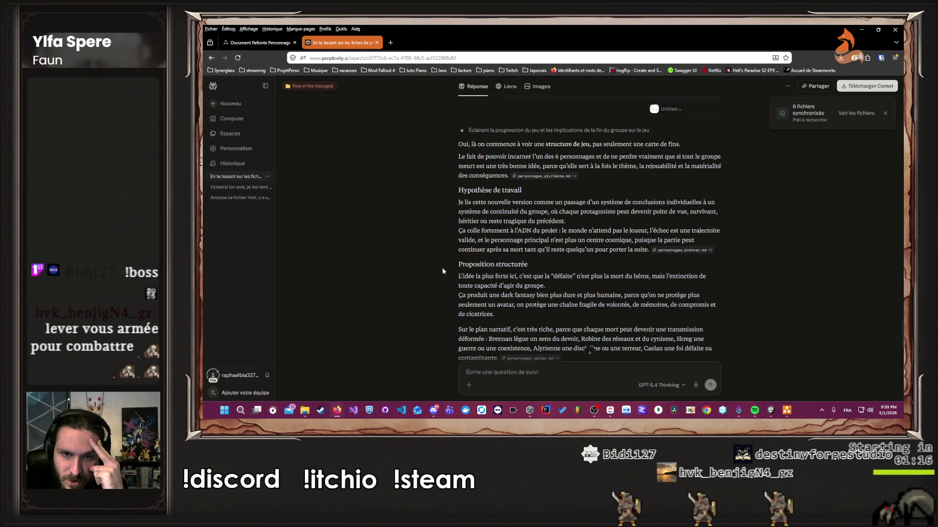
scroll(444, 267, "down", 1)
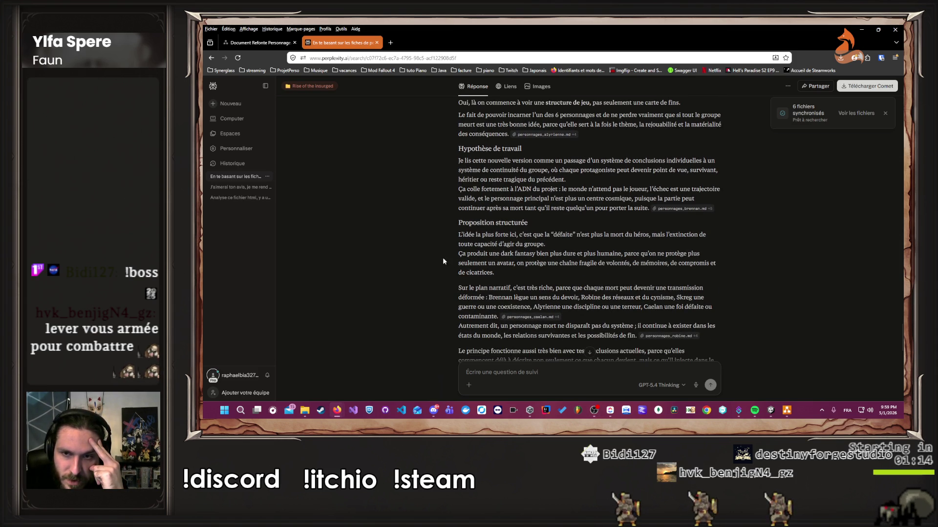
left_click_drag(438, 224, 519, 279)
left_click(514, 279)
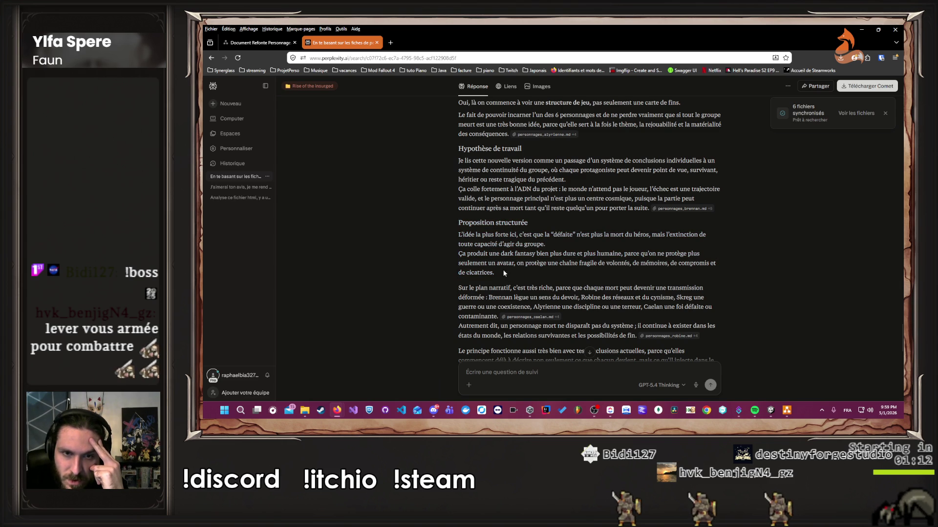
Continue through the Sur le plan narratif paragraph down to the risks section.
scroll(504, 272, "down", 1)
left_click_drag(456, 254, 616, 291)
left_click(616, 297)
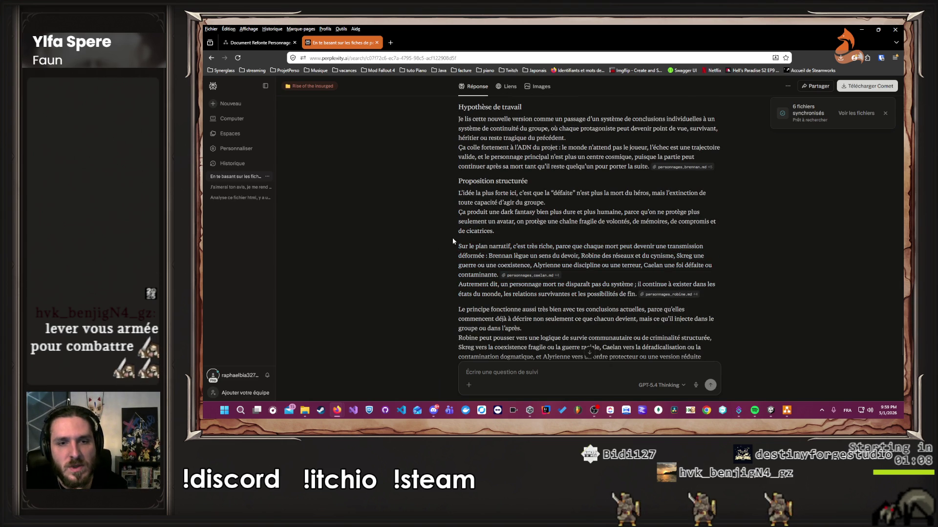
mouse_move(458, 246)
left_mouse_down()
mouse_move(558, 267)
mouse_move(653, 256)
left_mouse_up()
left_click(654, 255)
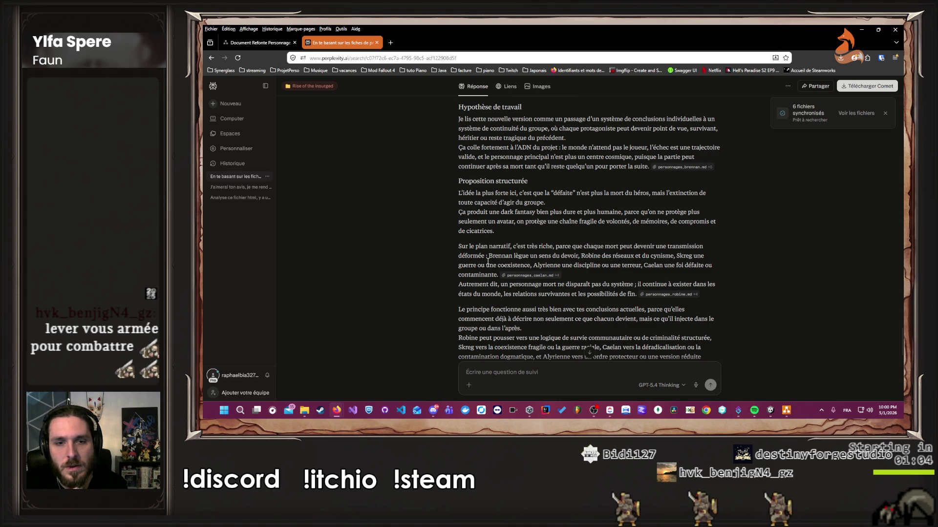
scroll(450, 265, "down", 3)
scroll(441, 226, "down", 1)
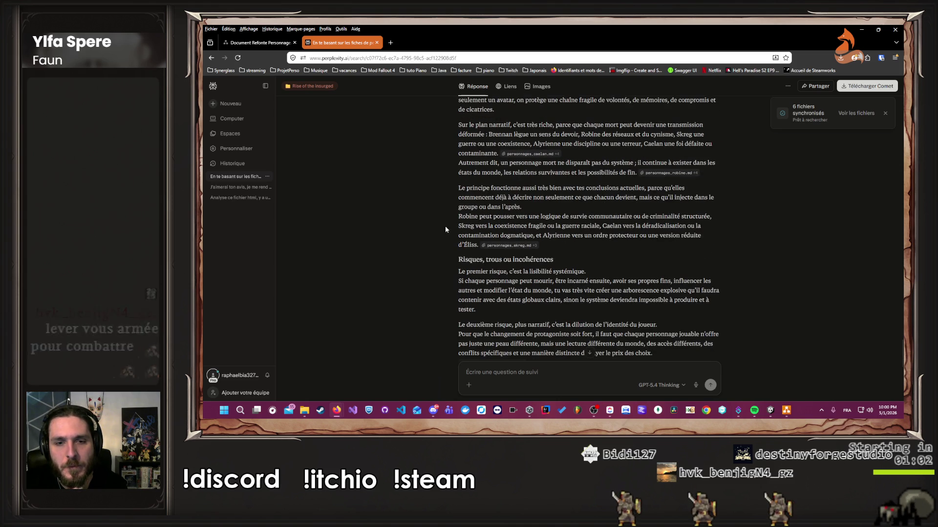
left_click_drag(457, 185, 523, 204)
left_click(522, 205)
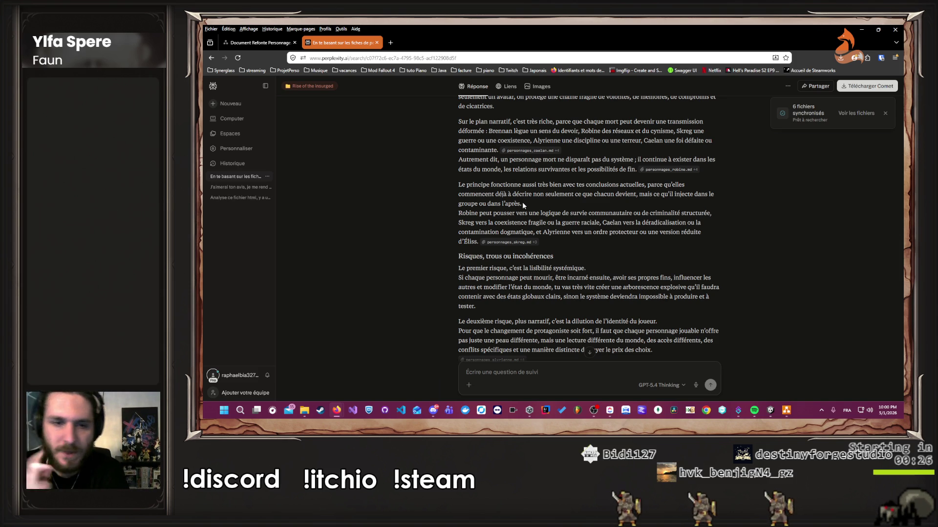
scroll(523, 201, "down", 3)
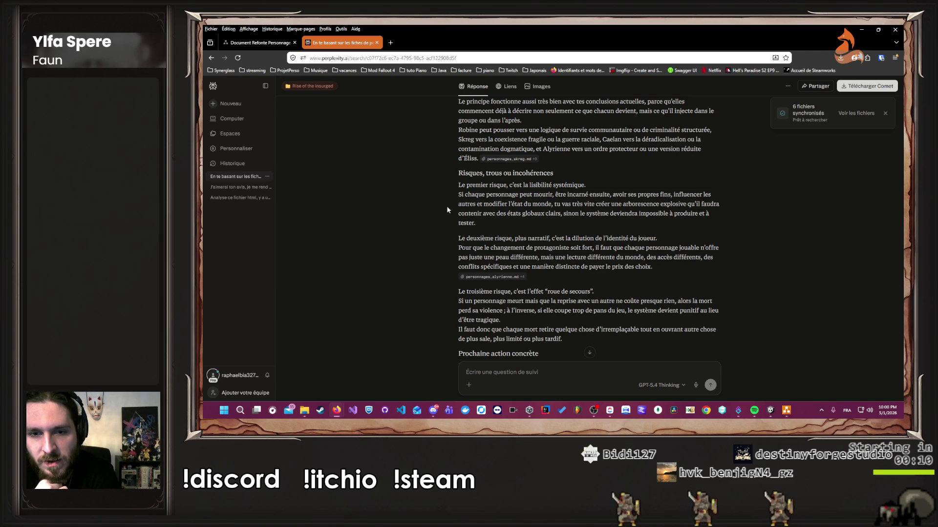
Scroll to the reply's next-steps advice, highlighting the Roster vivant lines.
scroll(446, 206, "down", 2)
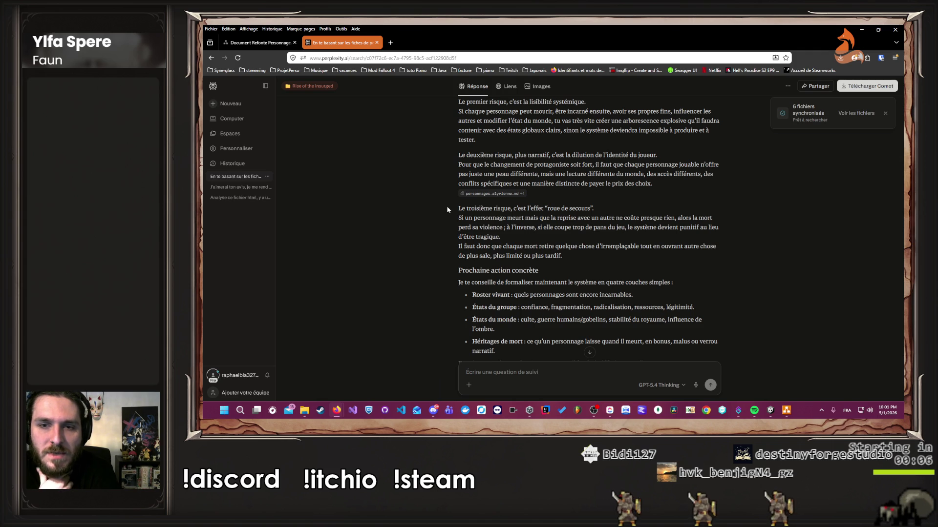
scroll(447, 207, "down", 2)
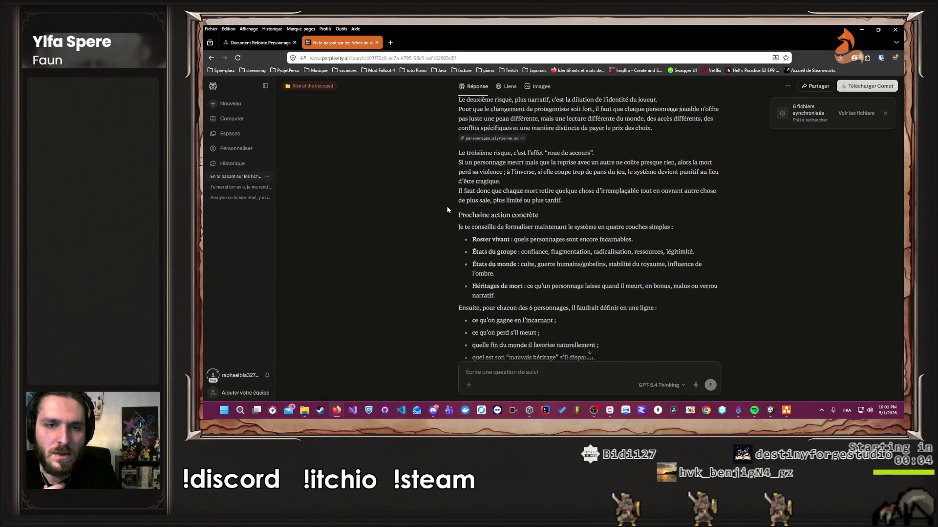
scroll(446, 206, "down", 2)
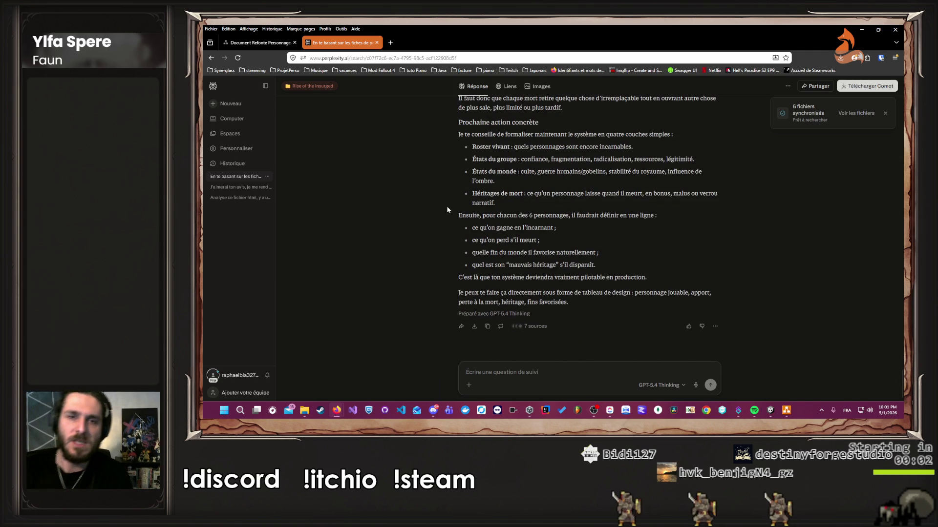
mouse_move(457, 133)
left_mouse_down()
mouse_move(681, 160)
mouse_move(464, 146)
mouse_move(447, 125)
left_mouse_up()
left_click(660, 150)
left_click(447, 125)
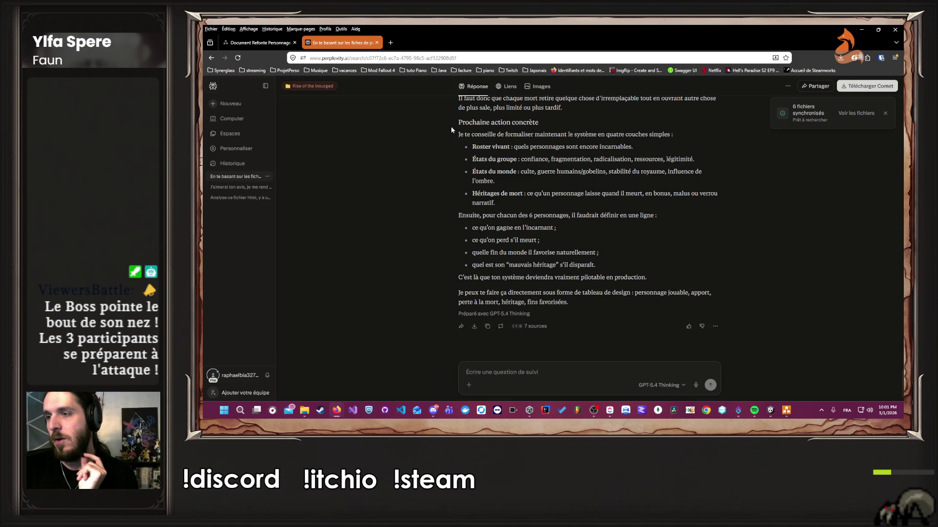
Review the per-character definition list, then return to the Document Refonte Personnage diagram.
mouse_move(391, 227)
left_mouse_down()
mouse_move(549, 237)
mouse_move(603, 265)
mouse_move(438, 215)
mouse_move(601, 266)
mouse_move(585, 312)
left_mouse_up()
left_click(604, 266)
left_click(436, 215)
left_click(584, 312)
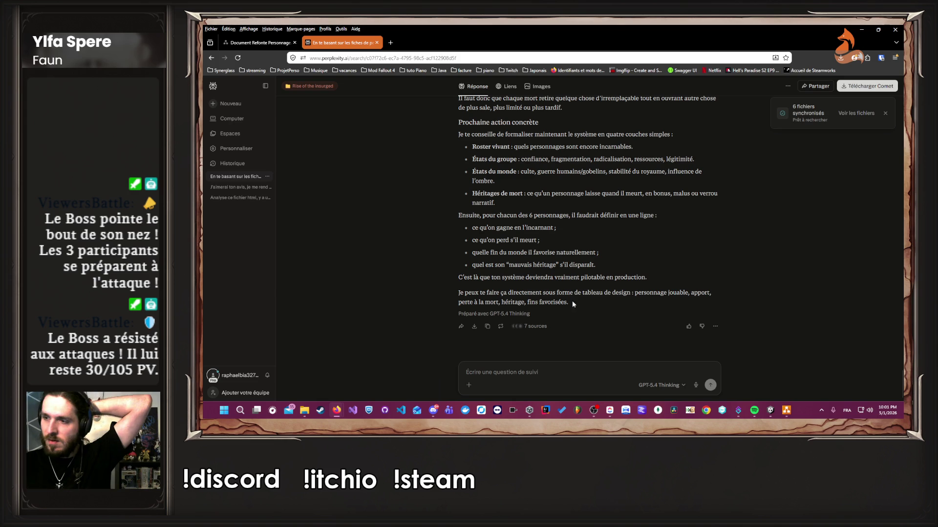
left_click(259, 43)
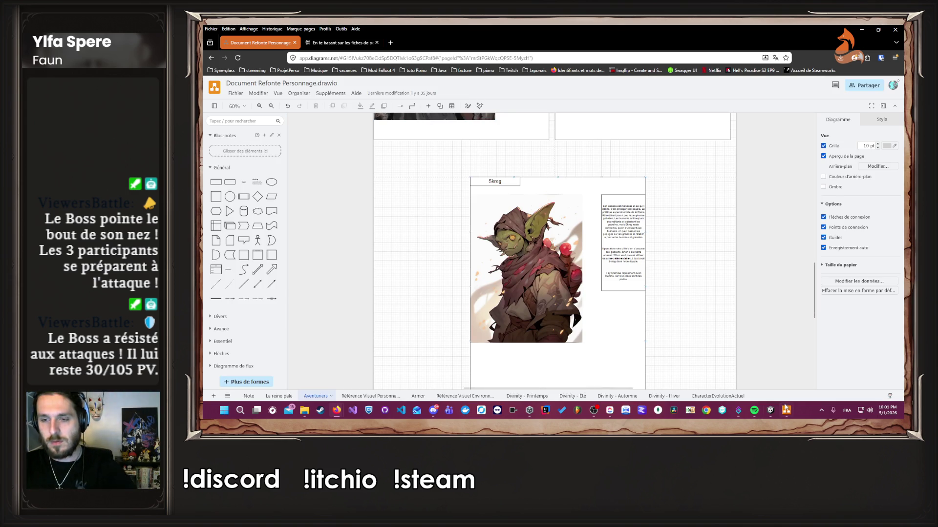
Bring the Untitled Diagram's colour-coded branching chart back into view, zoomed out to 20%.
left_click(785, 410)
scroll(604, 285, "down", 2)
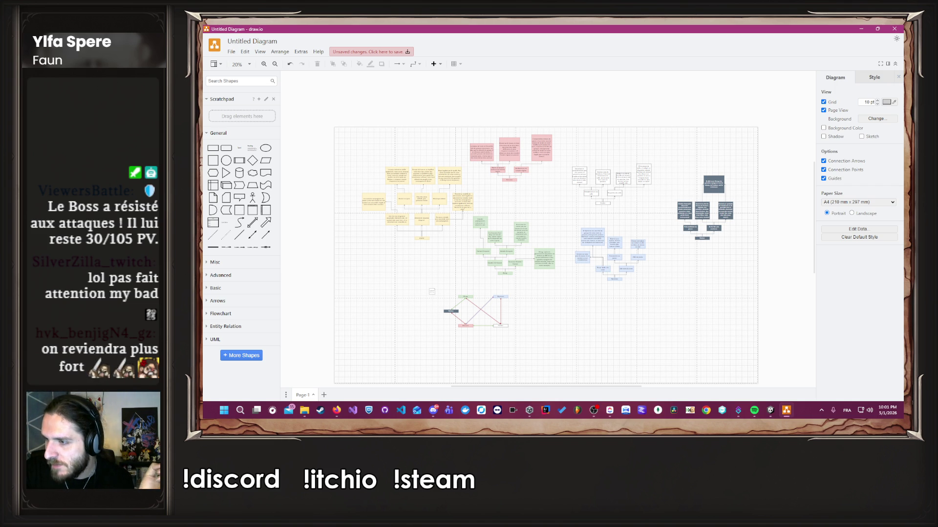
key("alt+Tab")
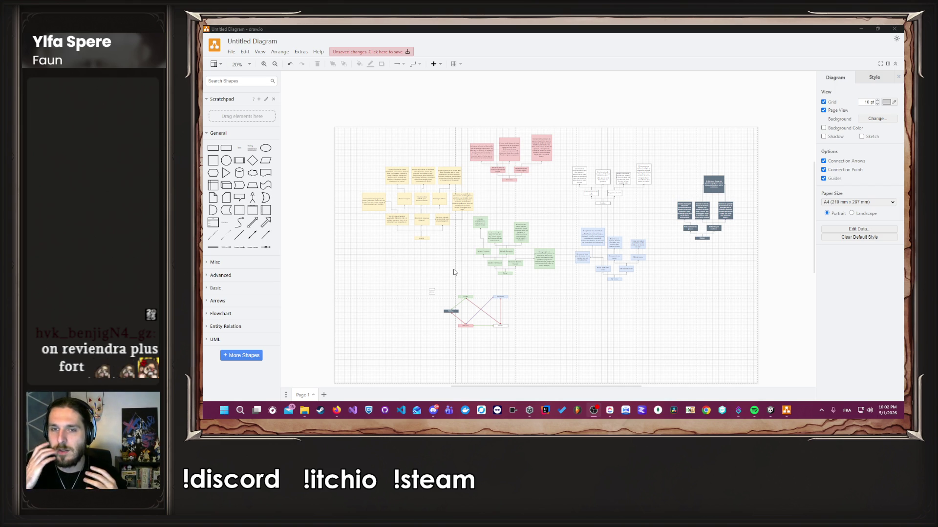
mouse_move(329, 136)
left_mouse_down()
mouse_move(730, 267)
mouse_move(756, 290)
left_mouse_up()
left_click(756, 289)
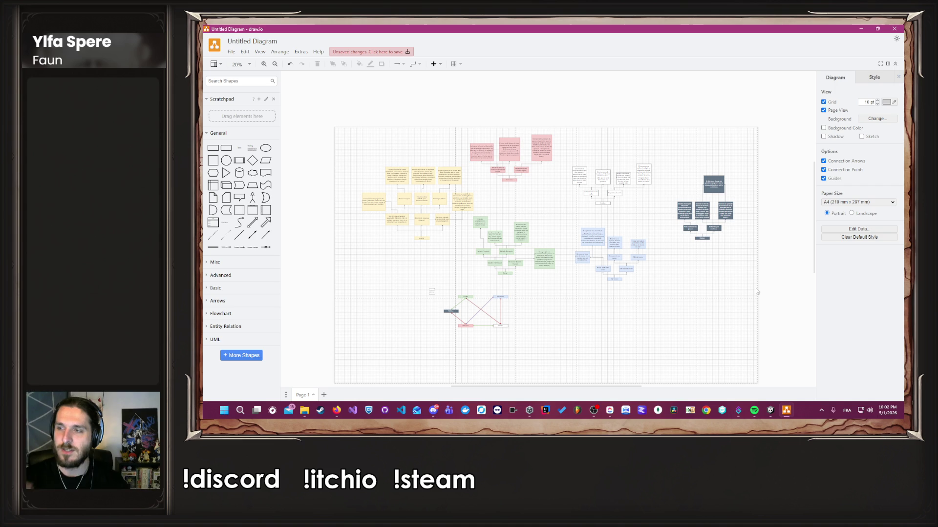